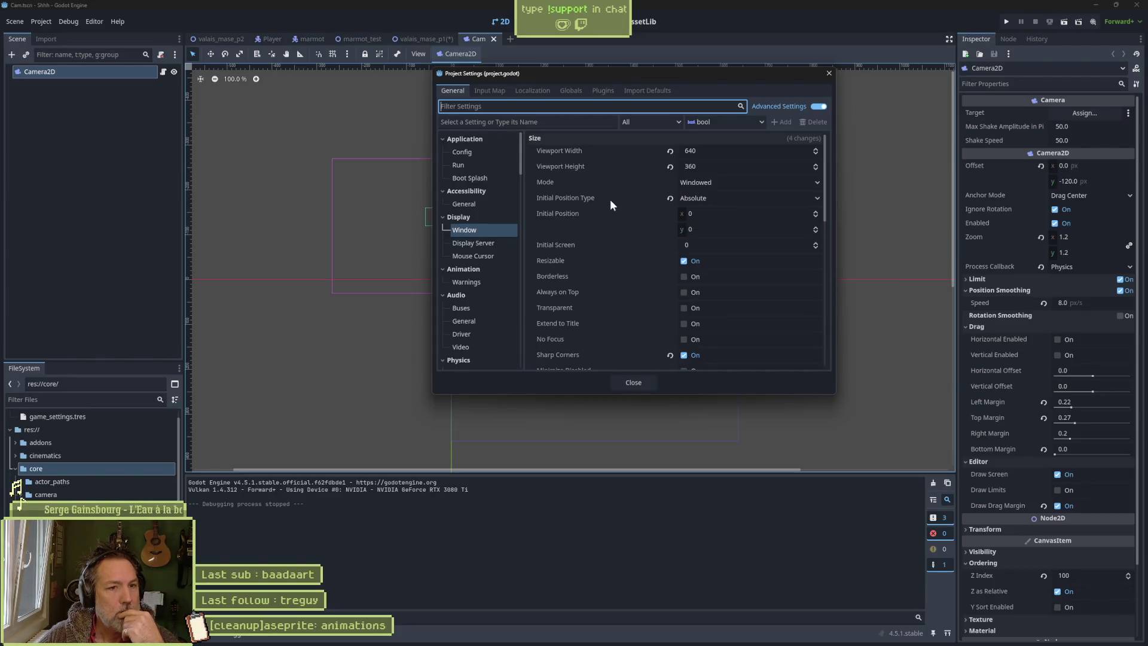
- Browse the Application Run and Accessibility General project settings
mouse_move(612, 217)
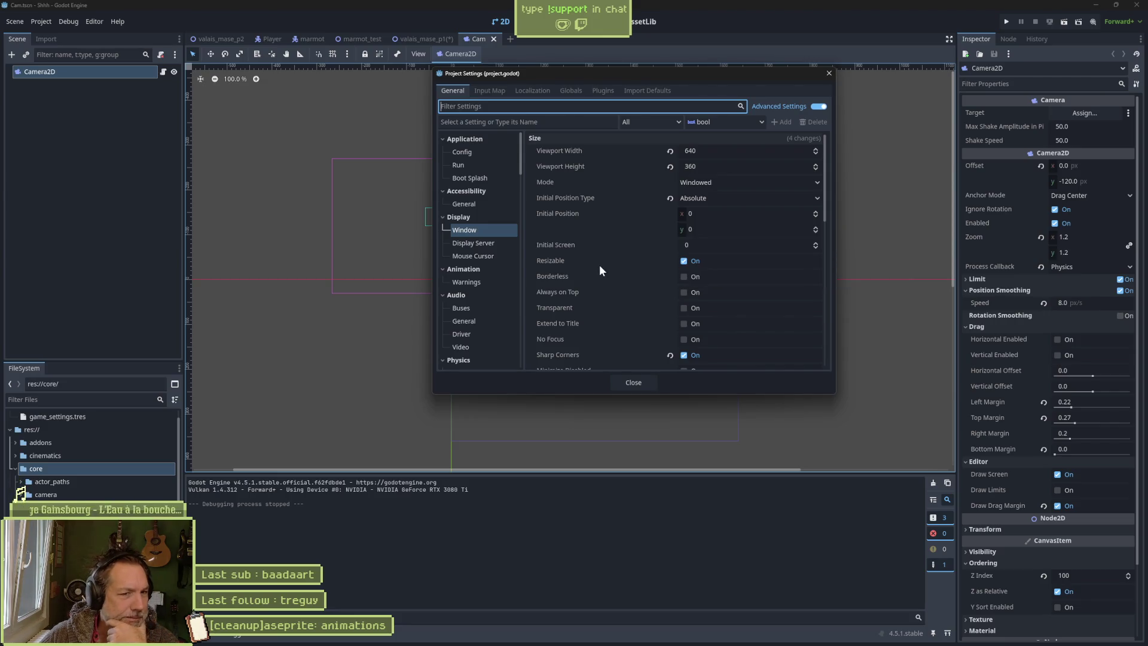
scroll(598, 260, down, 3)
scroll(581, 168, down, 5)
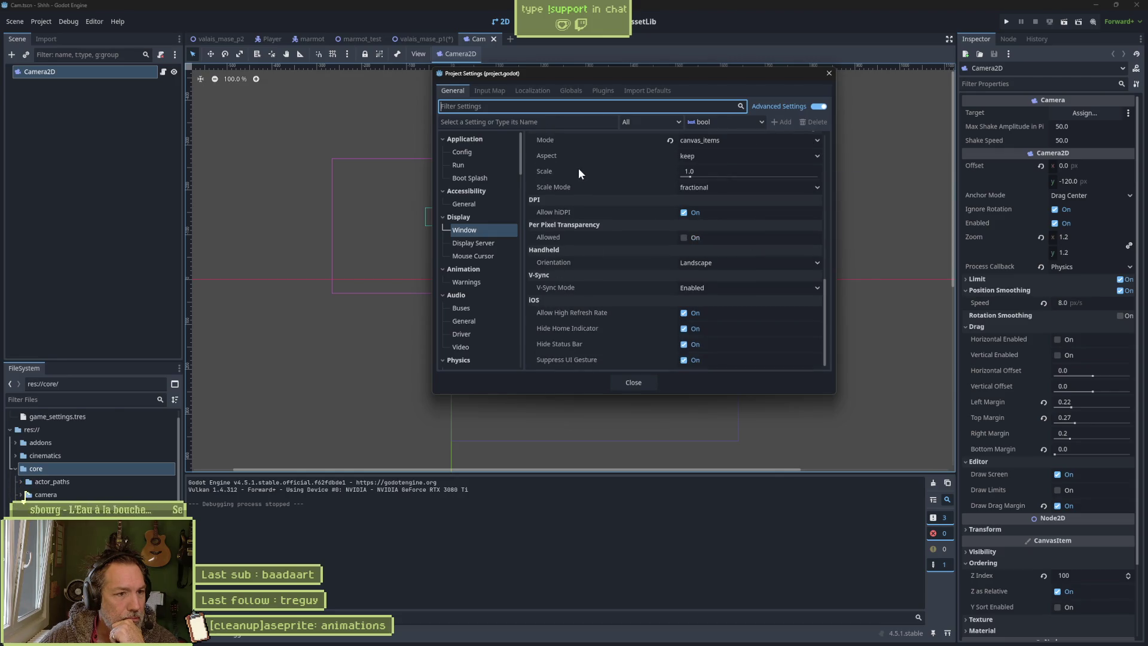
mouse_move(577, 166)
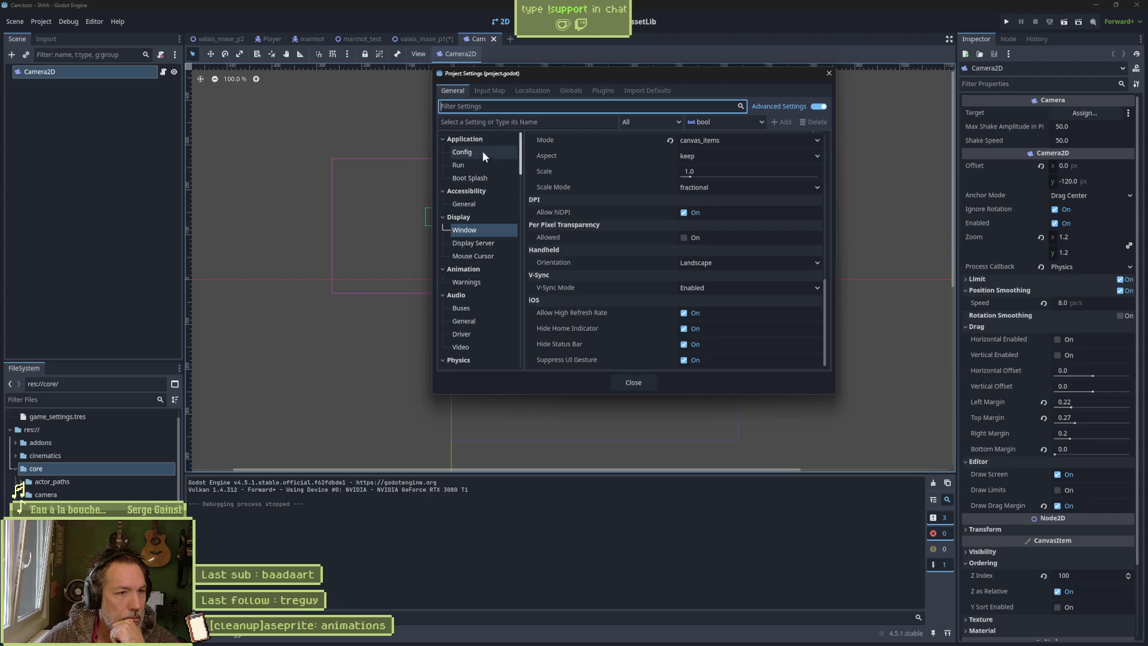
click(478, 168)
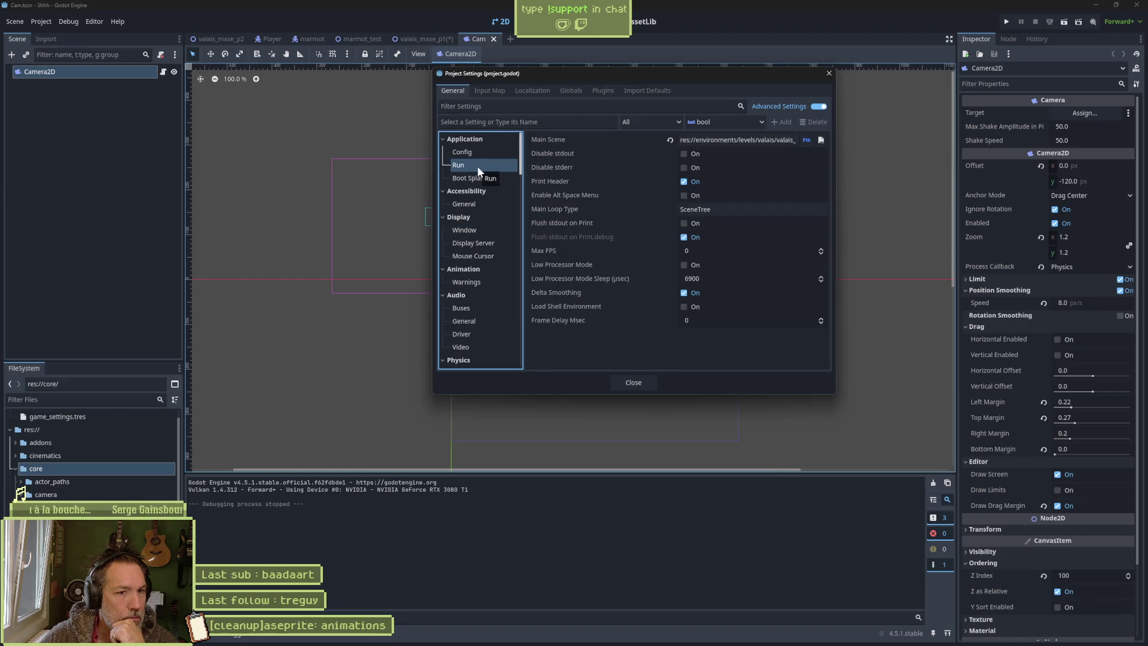
click(471, 201)
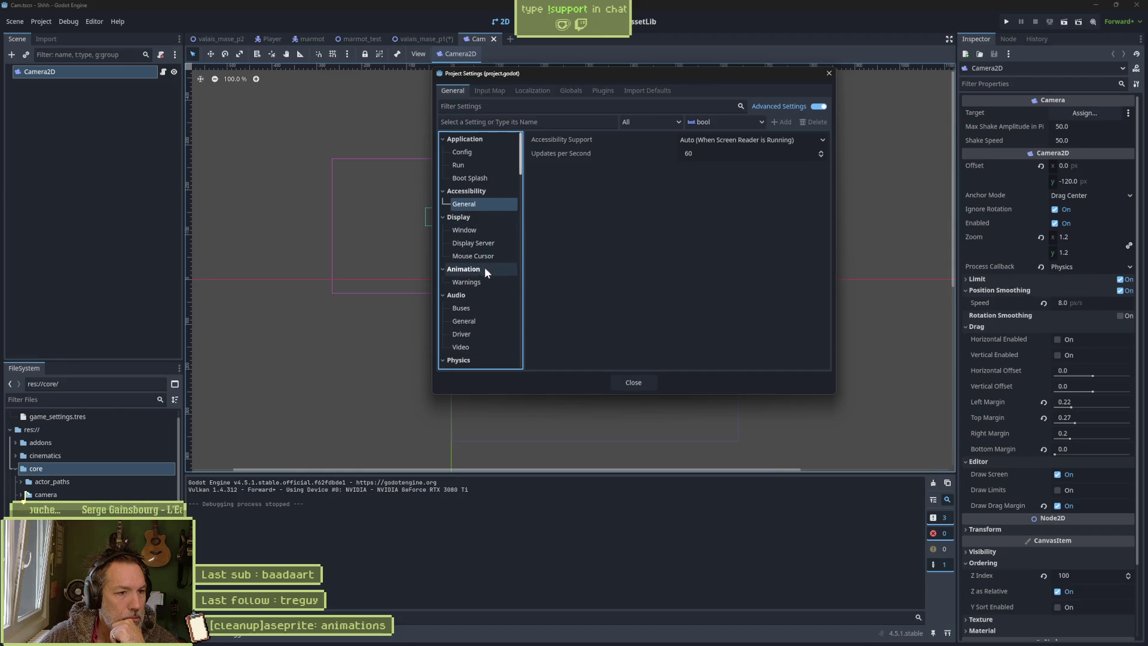
- Scroll the category tree to view the Rendering Camera and Viewport settings
scroll(480, 281, down, 1)
scroll(480, 281, down, 1)
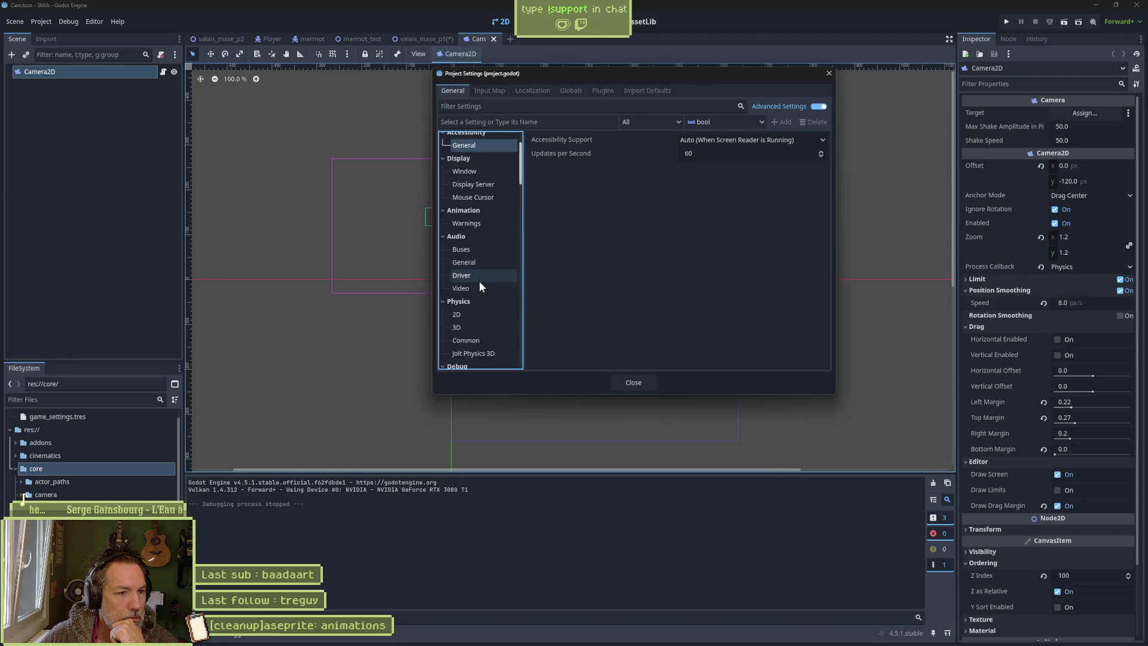
scroll(479, 287, down, 8)
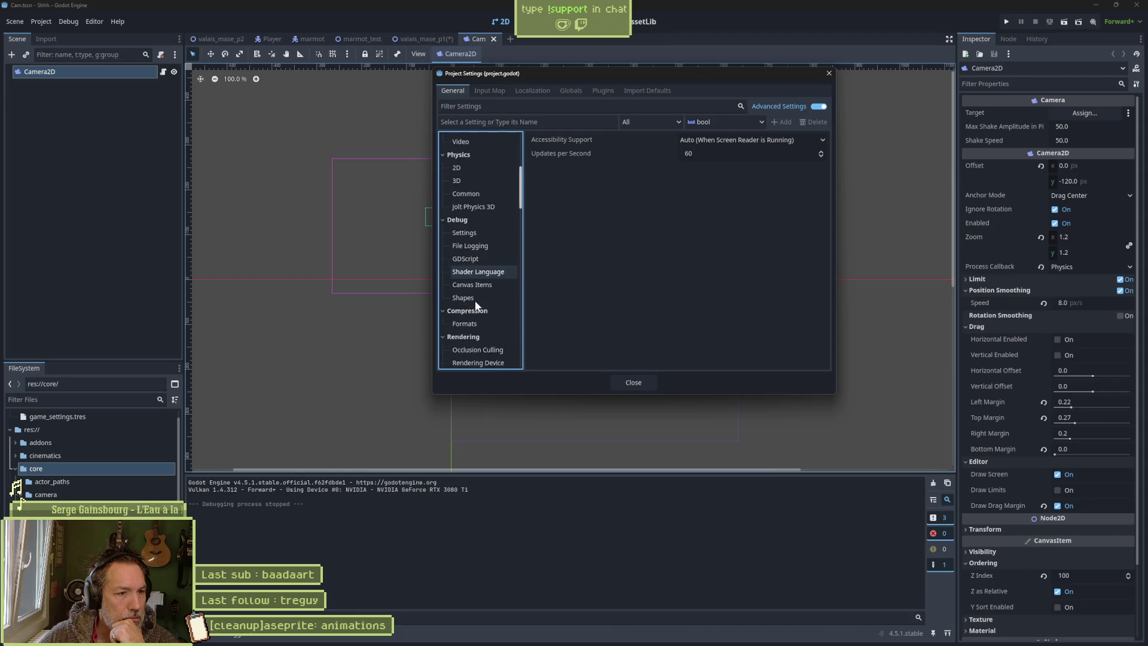
scroll(479, 302, down, 3)
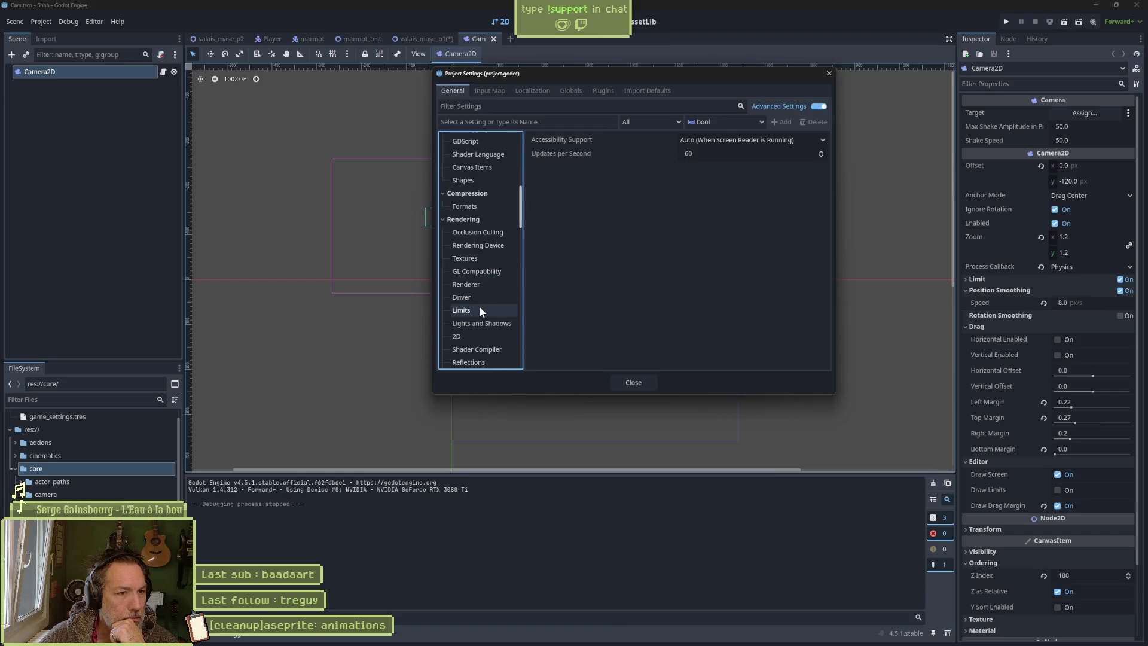
scroll(478, 311, down, 3)
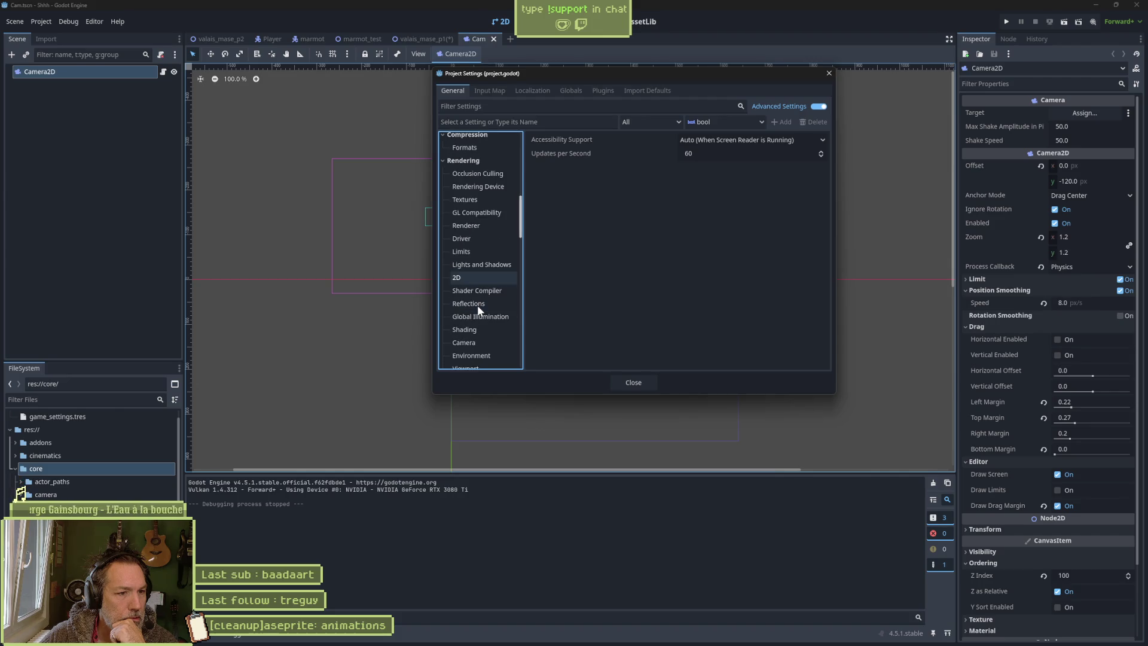
click(475, 310)
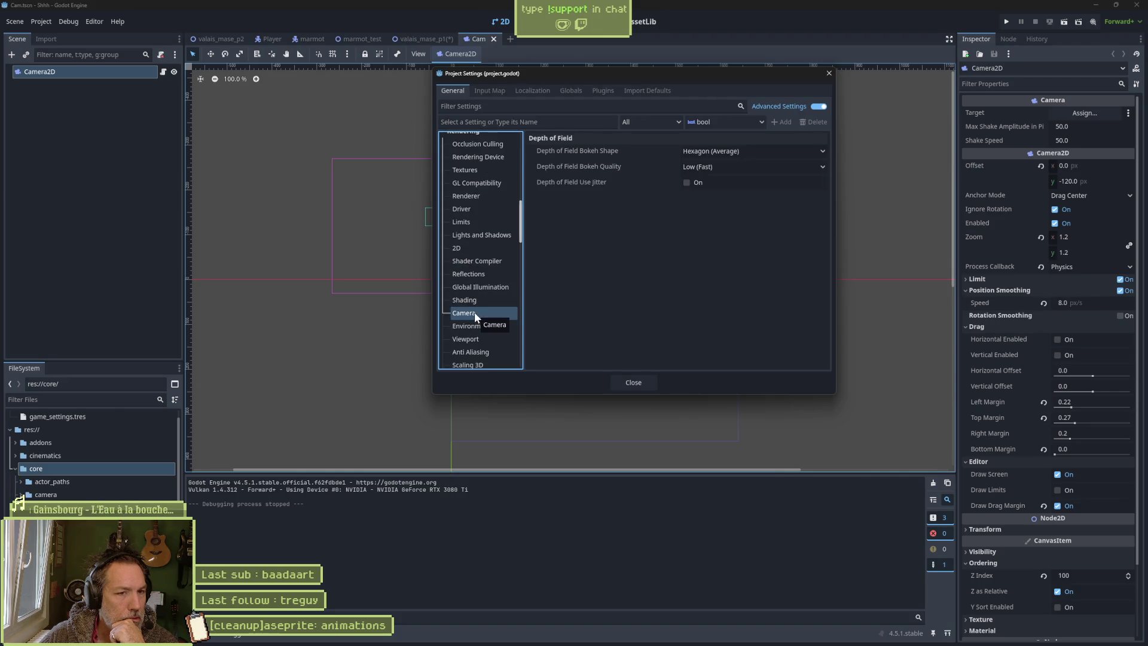
scroll(486, 274, down, 1)
click(485, 309)
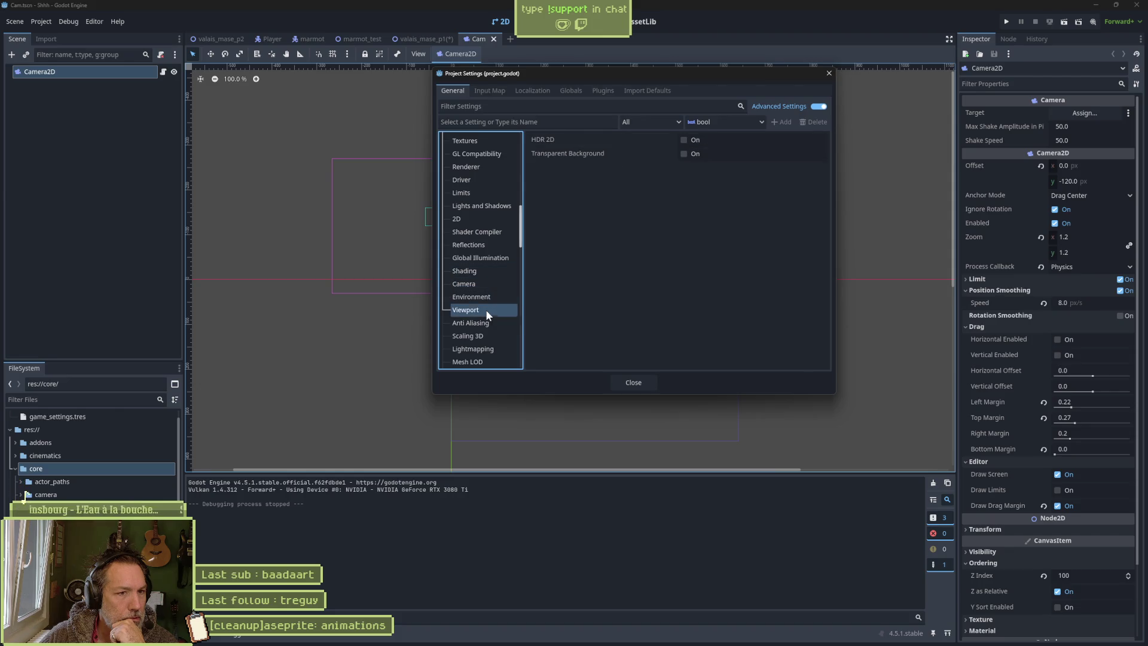
- Read the Rendering Environment SSAO, SSIL and Glow settings, then close Project Settings
click(500, 297)
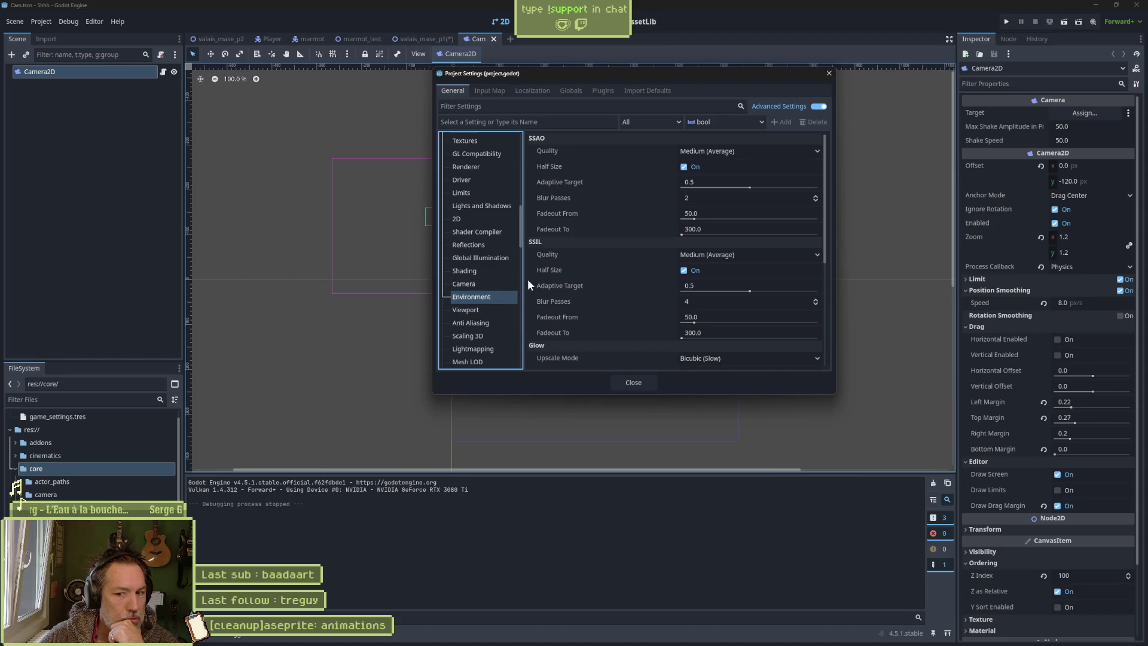
scroll(494, 293, down, 1)
scroll(489, 293, down, 5)
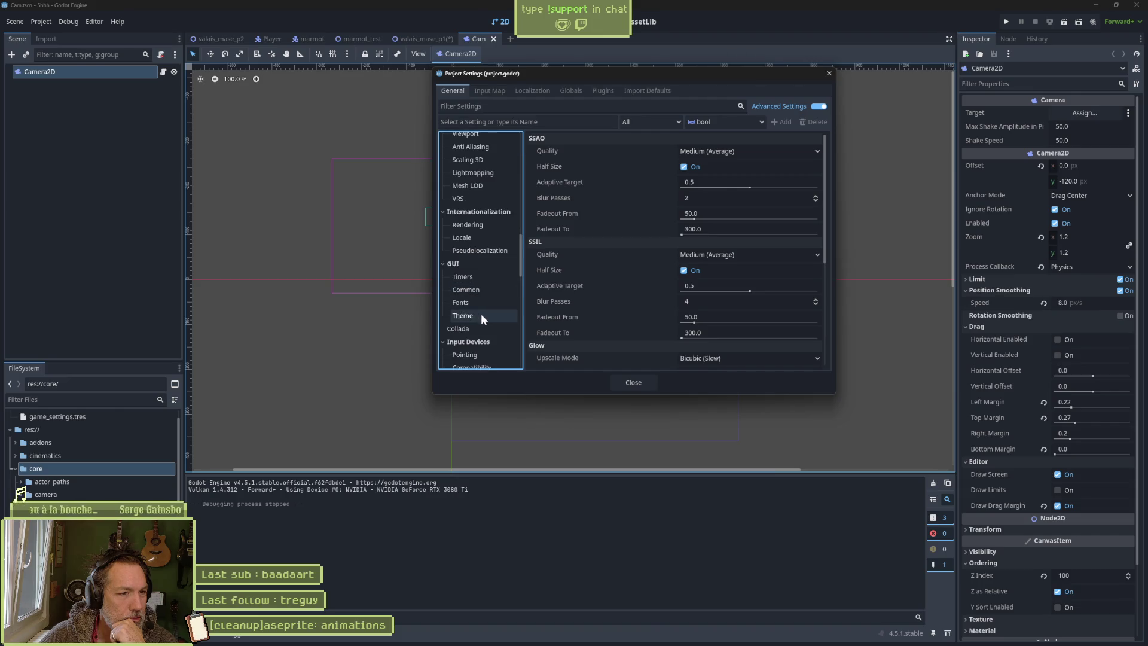
scroll(481, 314, down, 5)
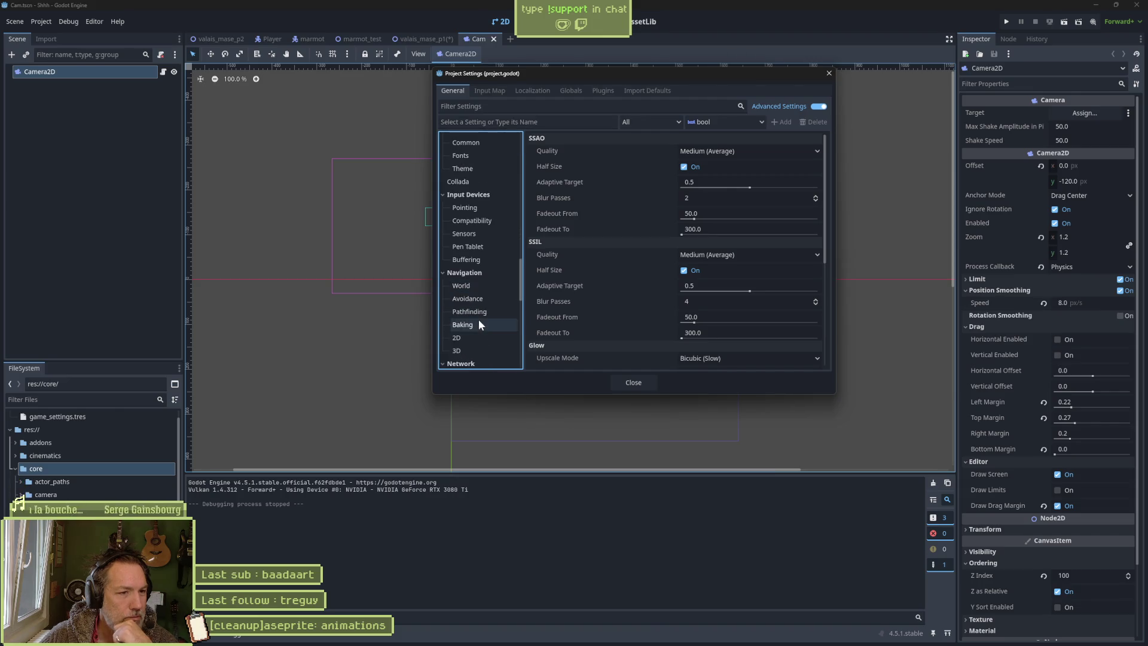
scroll(478, 316, down, 2)
scroll(491, 302, down, 2)
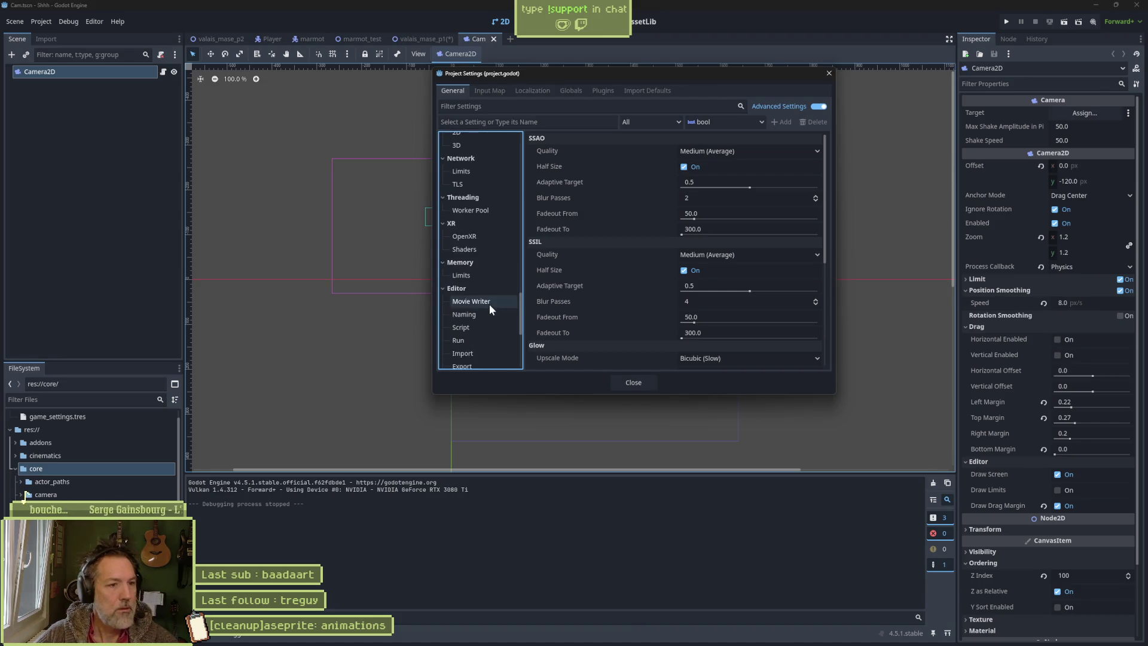
scroll(487, 293, down, 3)
scroll(474, 267, down, 4)
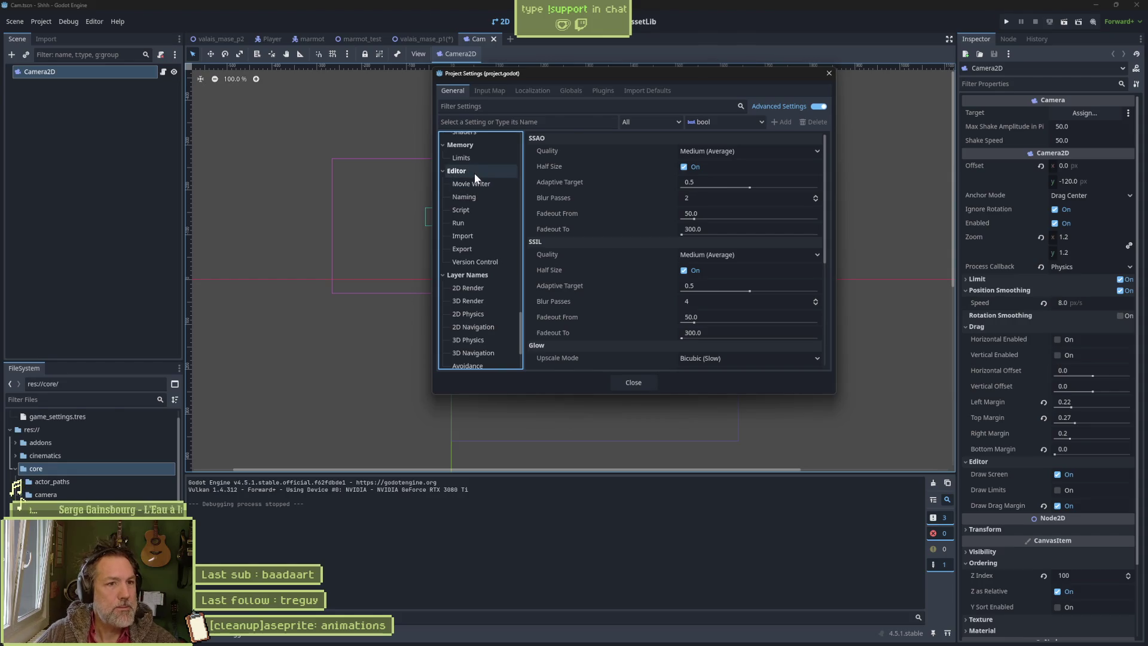
scroll(478, 254, down, 1)
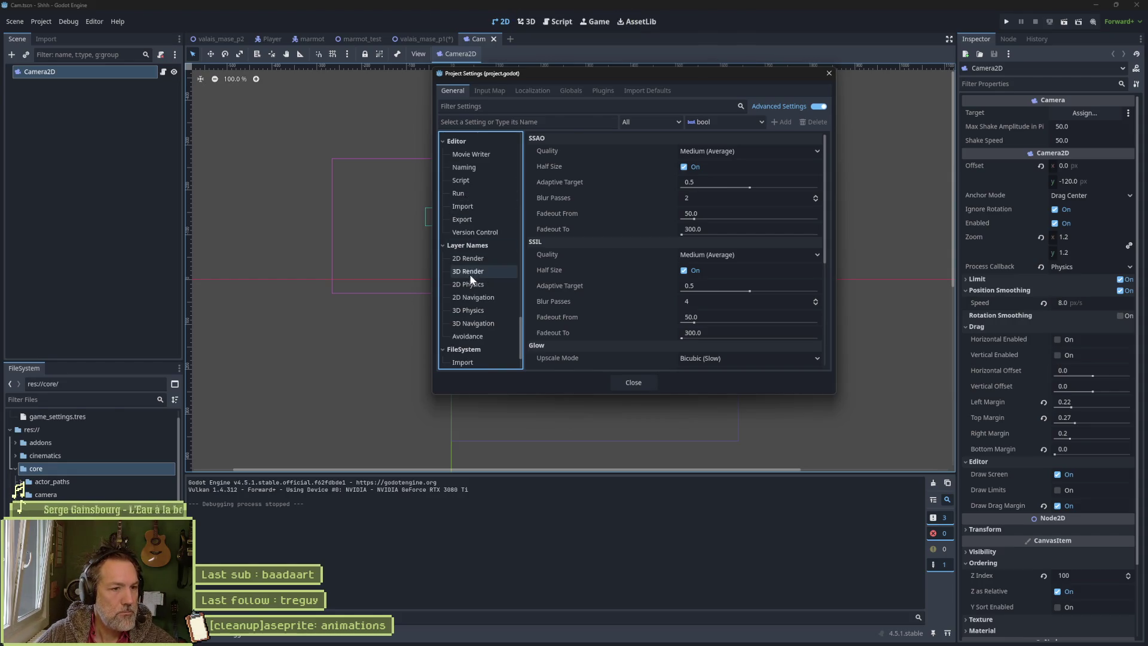
scroll(473, 327, down, 2)
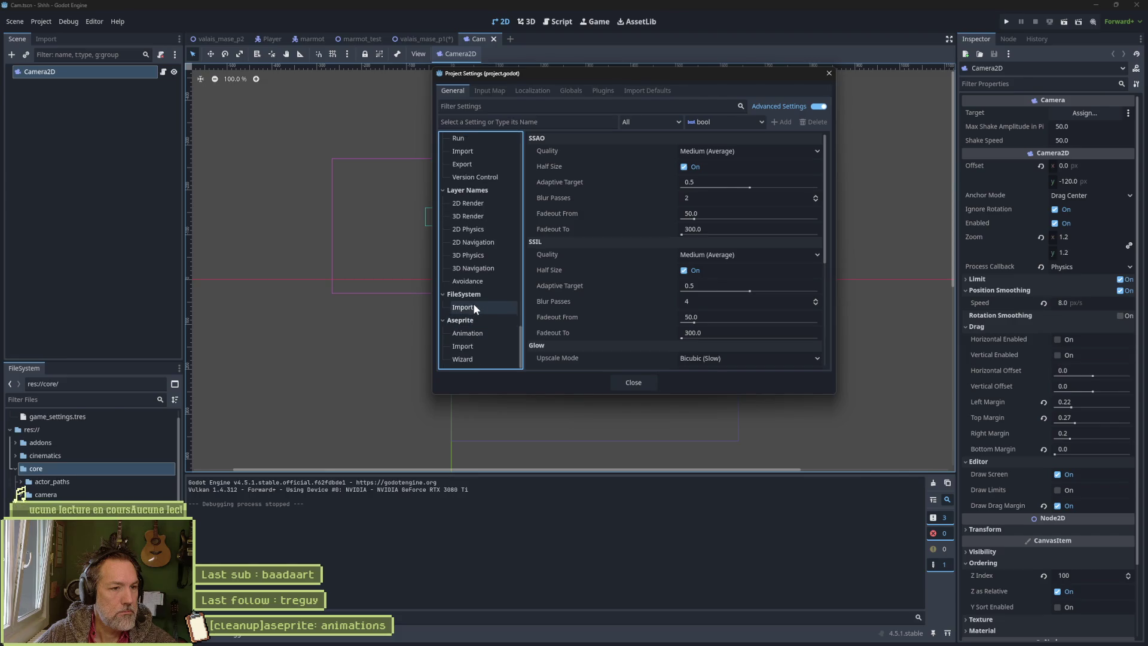
click(633, 382)
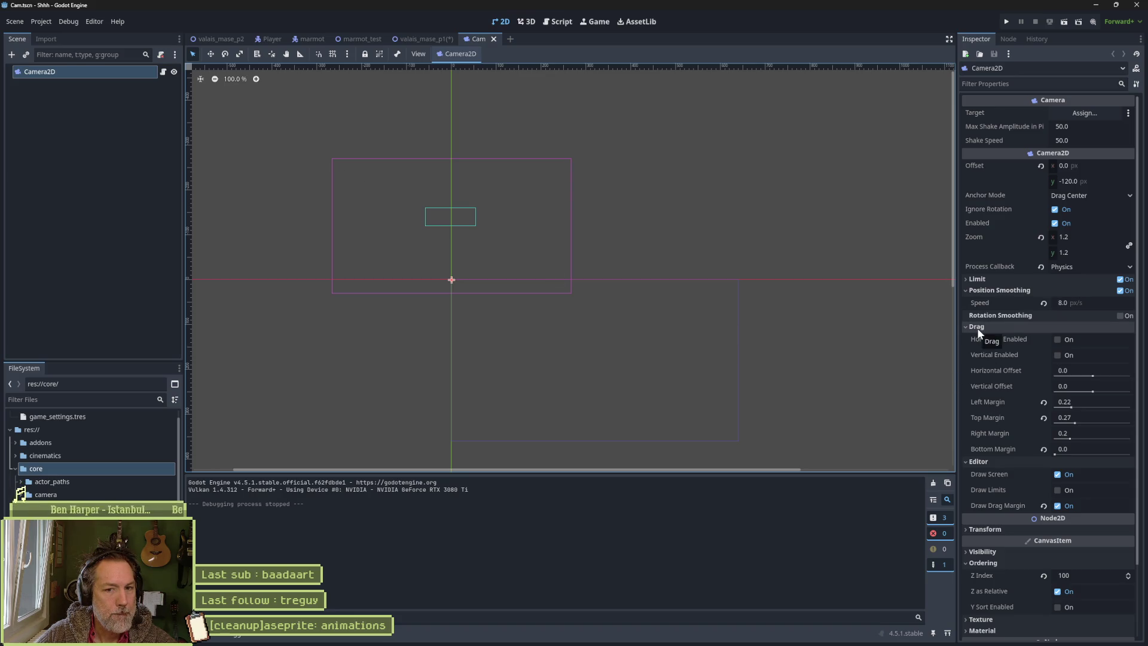
- Toggle the Camera2D Limit section, expand Visibility to show Modulate and Light Mask, then switch to Perplexity
click(988, 279)
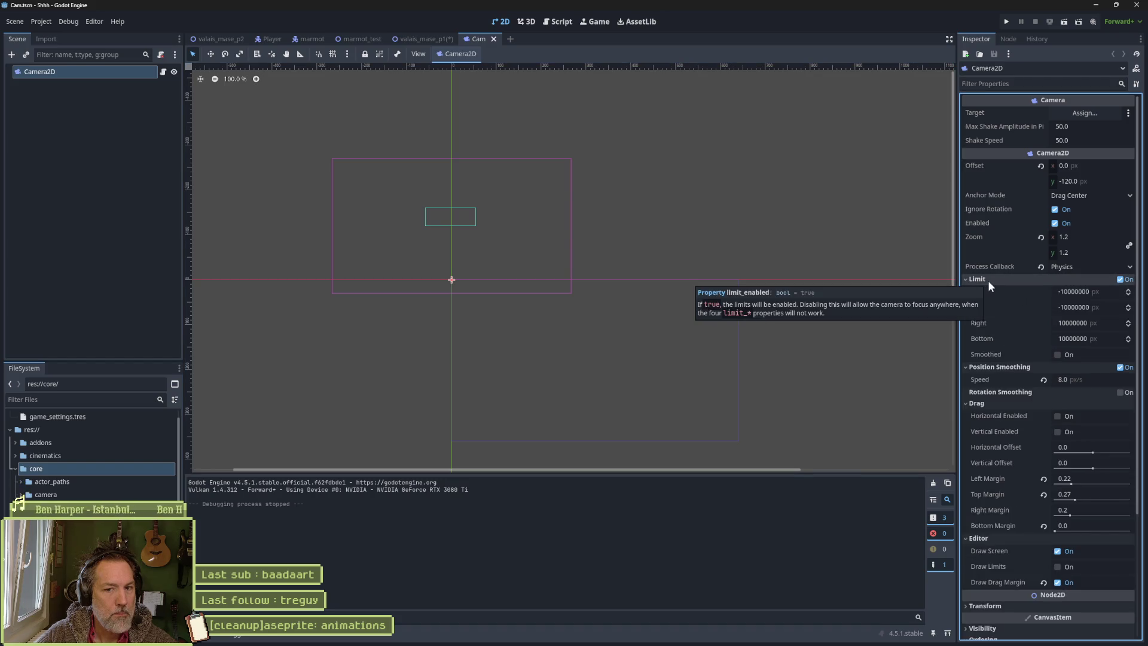
click(988, 280)
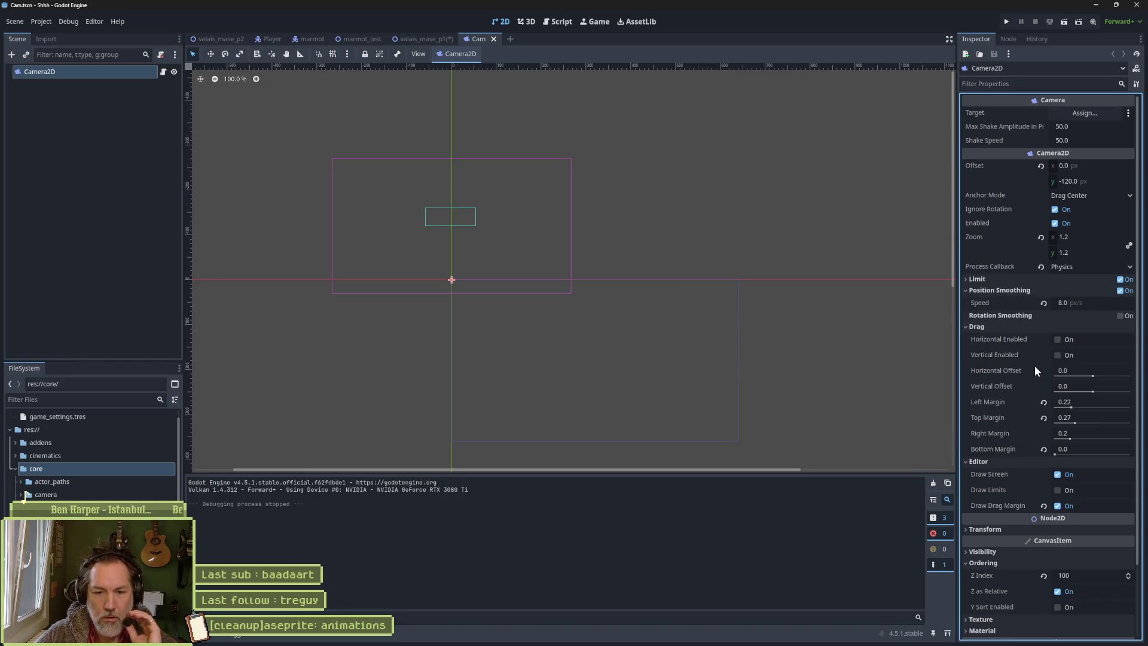
mouse_move(1037, 371)
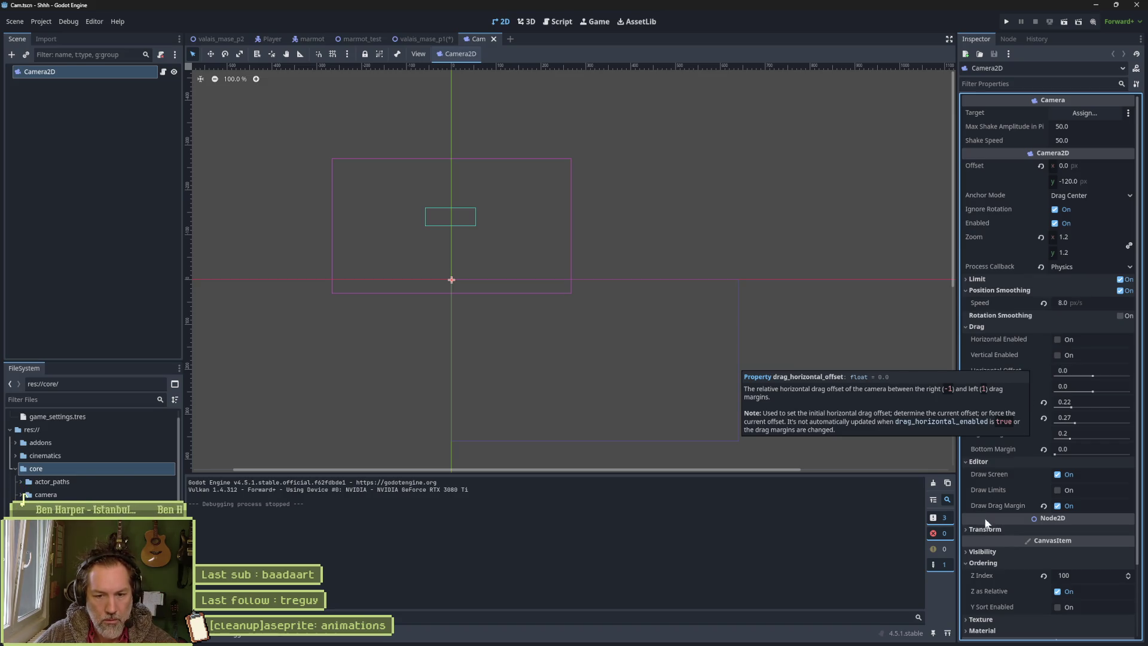
click(982, 551)
scroll(982, 555, down, 5)
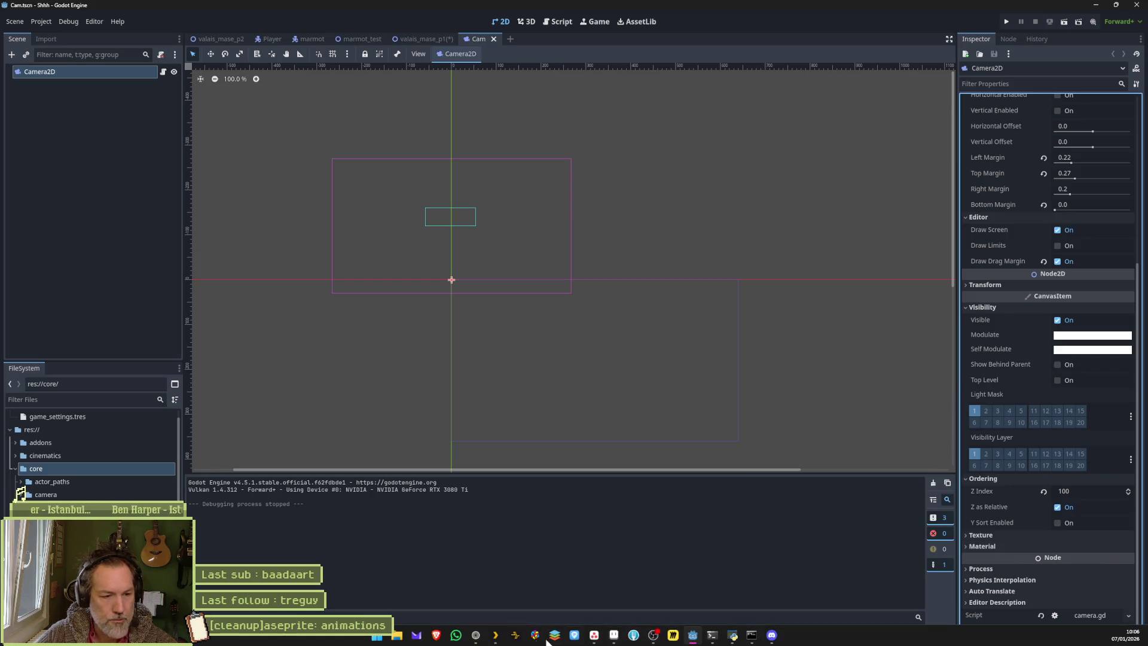
click(477, 637)
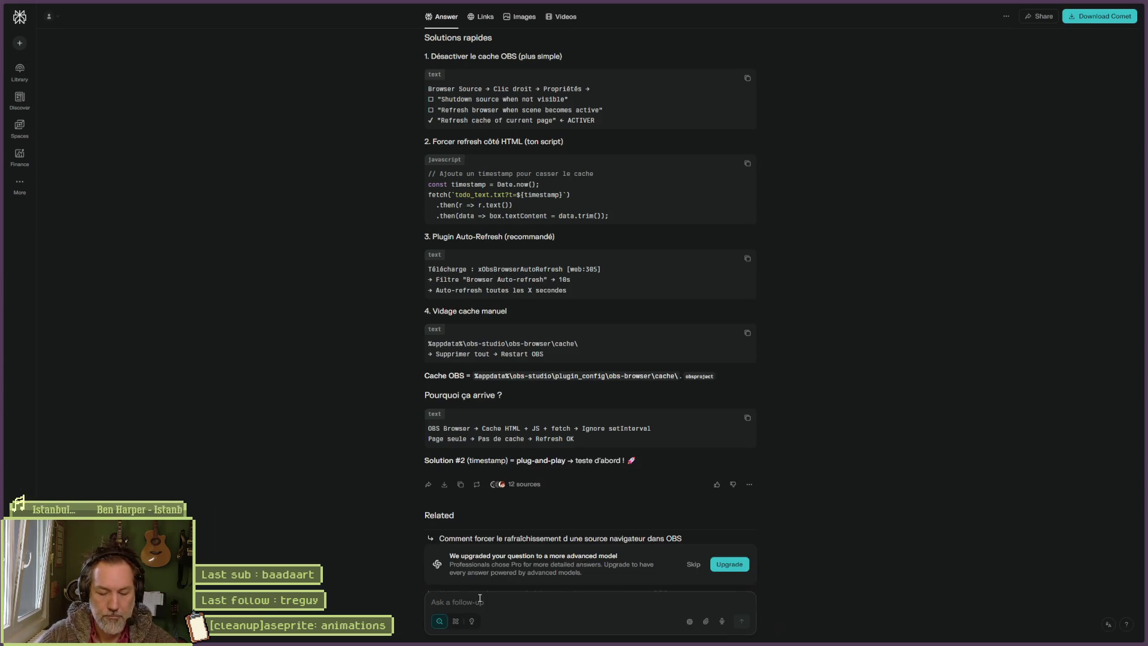
- Ask Perplexity in French how to find the camera's purple frustum border size, then return to Godot
text(dans godot, la camera af)
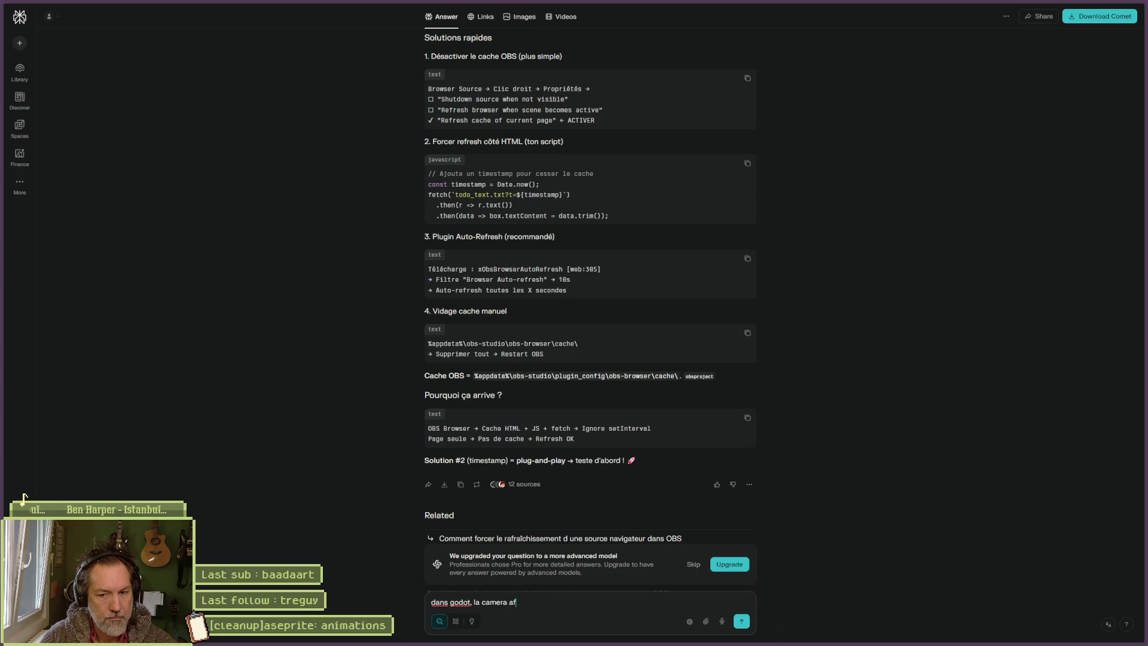
text(fiche une)
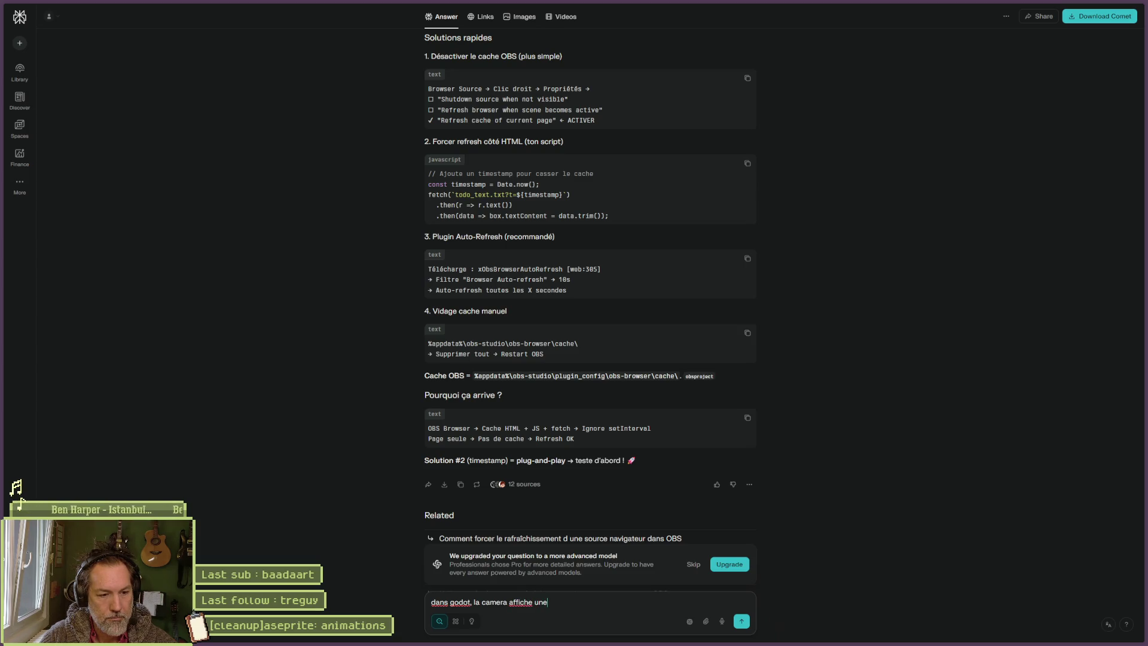
text( bordure violette pour voir son )
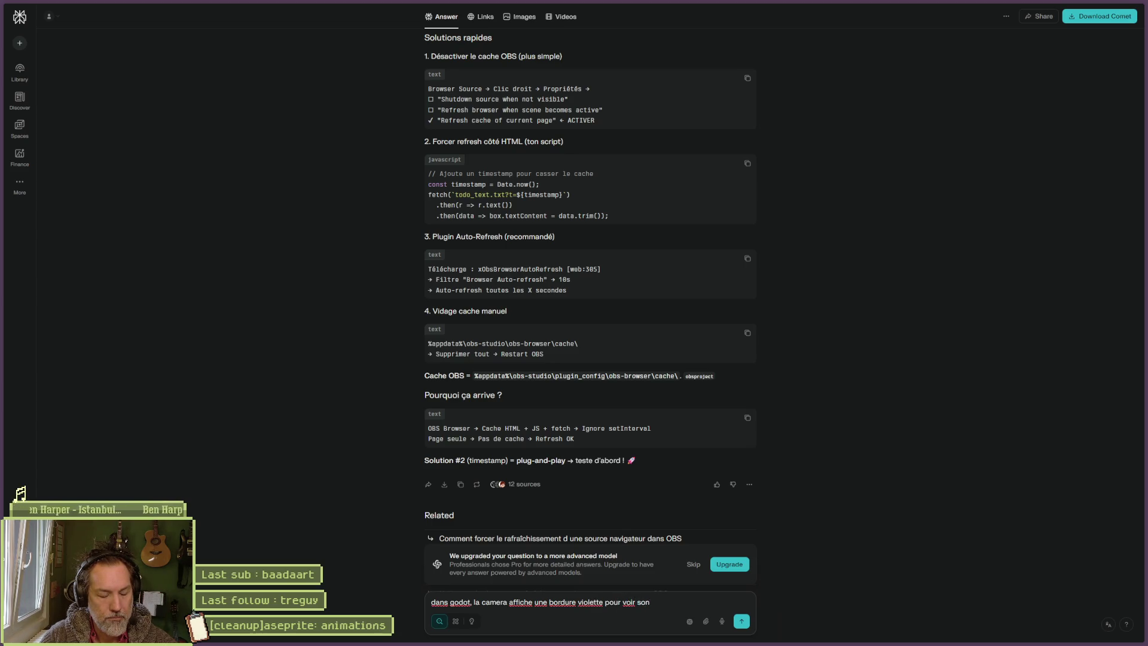
text(frus)
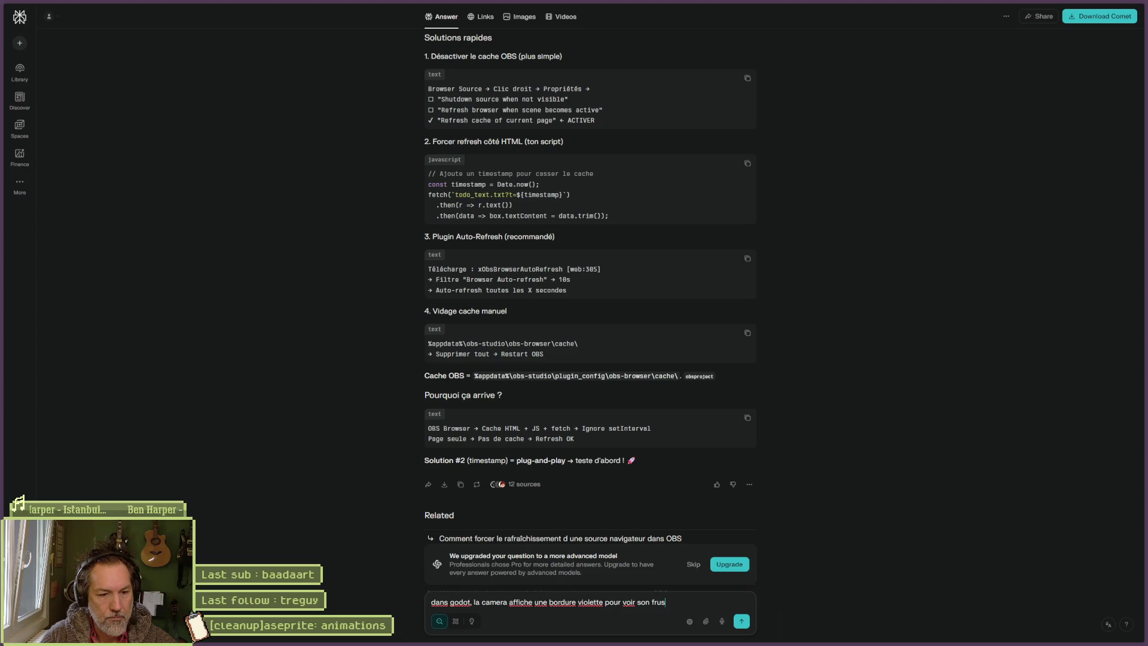
text(trum, comment)
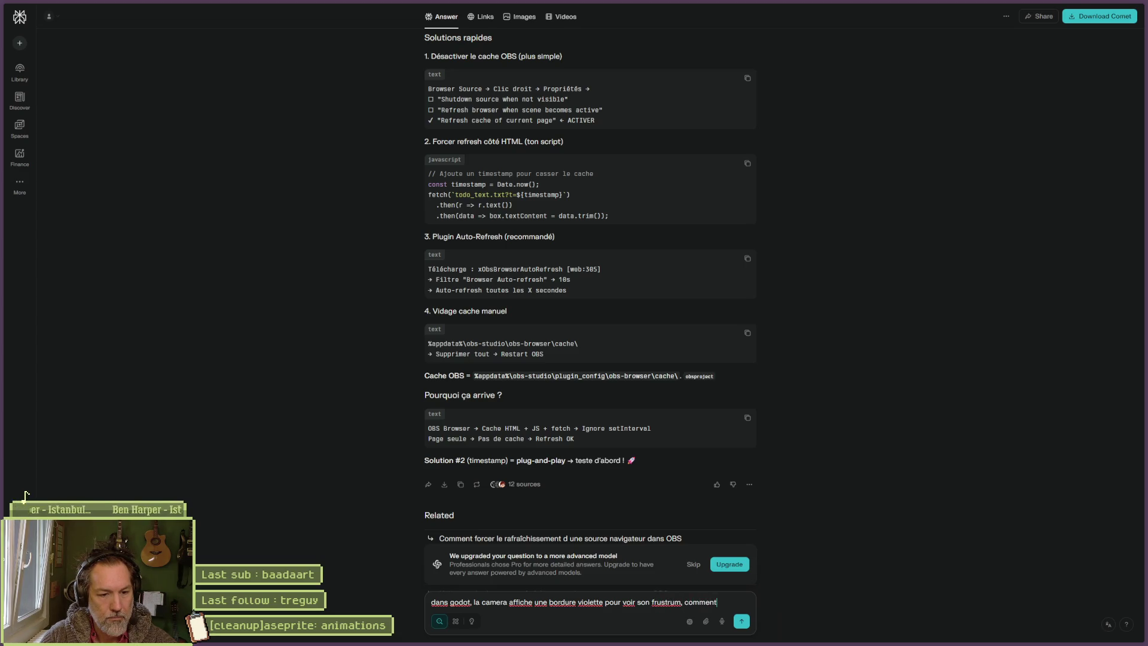
text( trouver la taille )
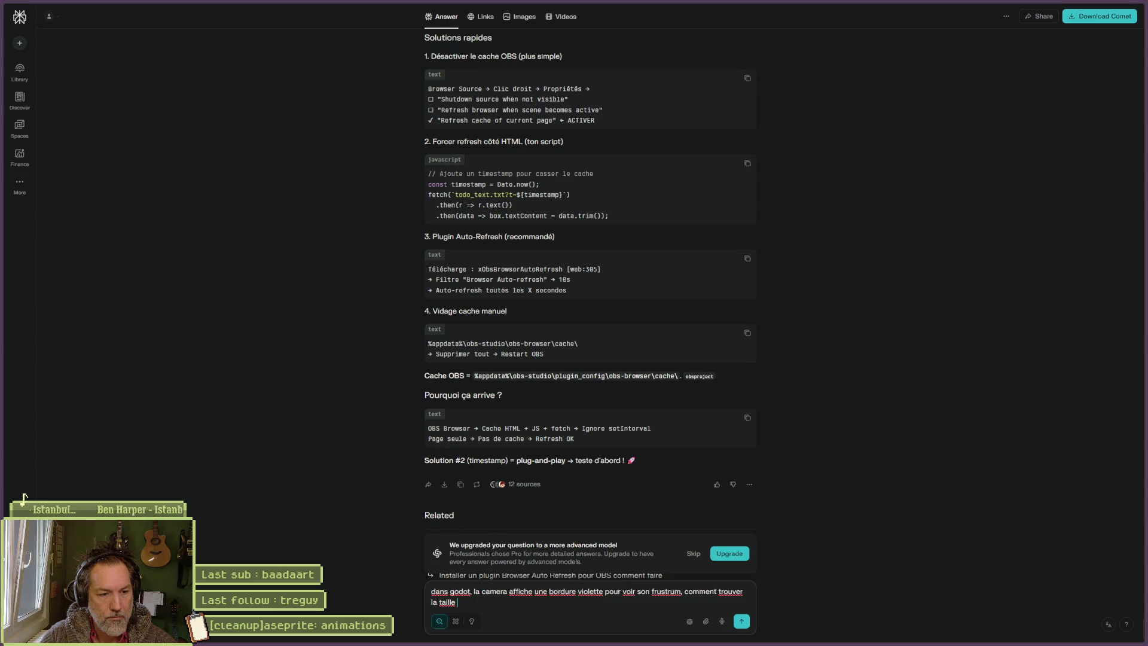
text(exact de)
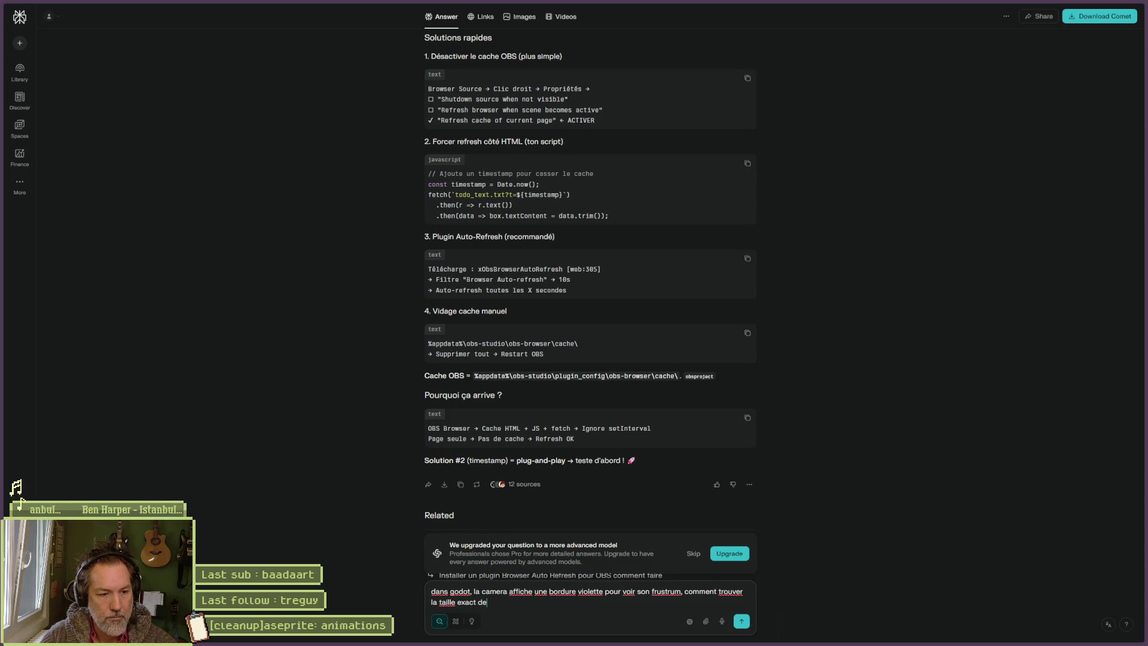
text( ce frustrum ?)
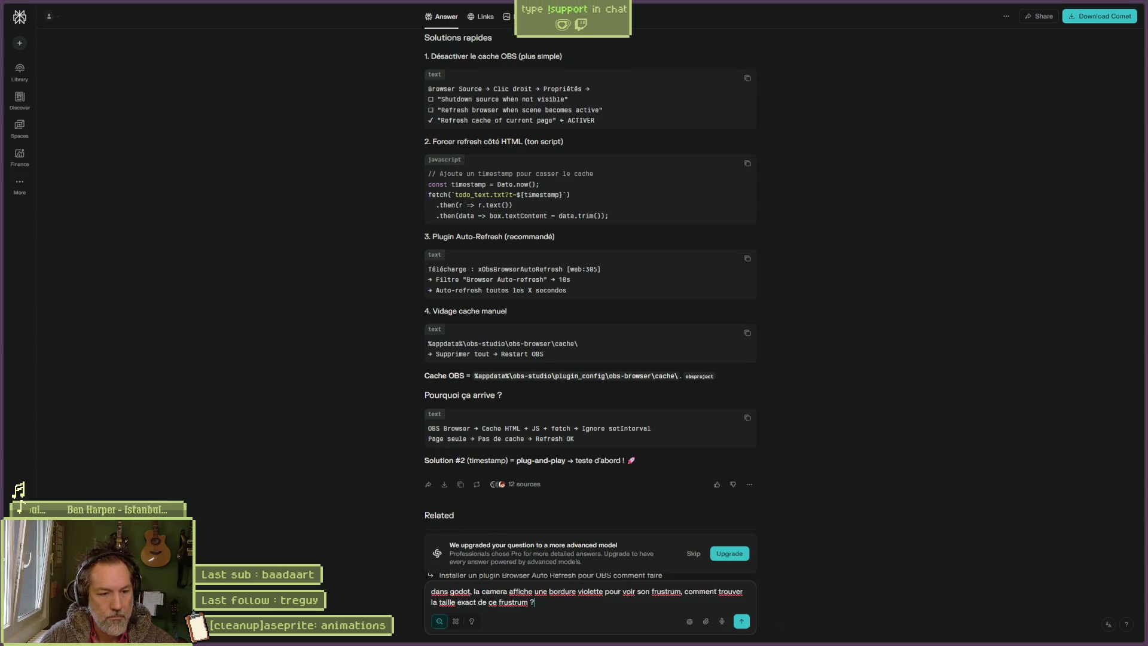
key(Return)
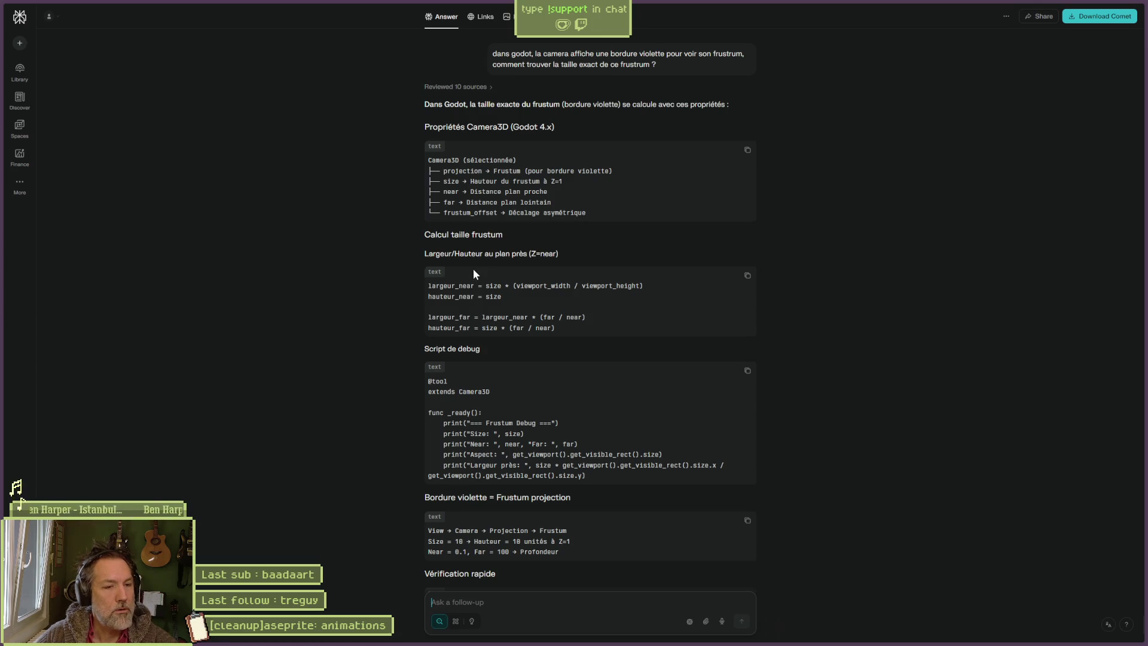
key(alt+Tab)
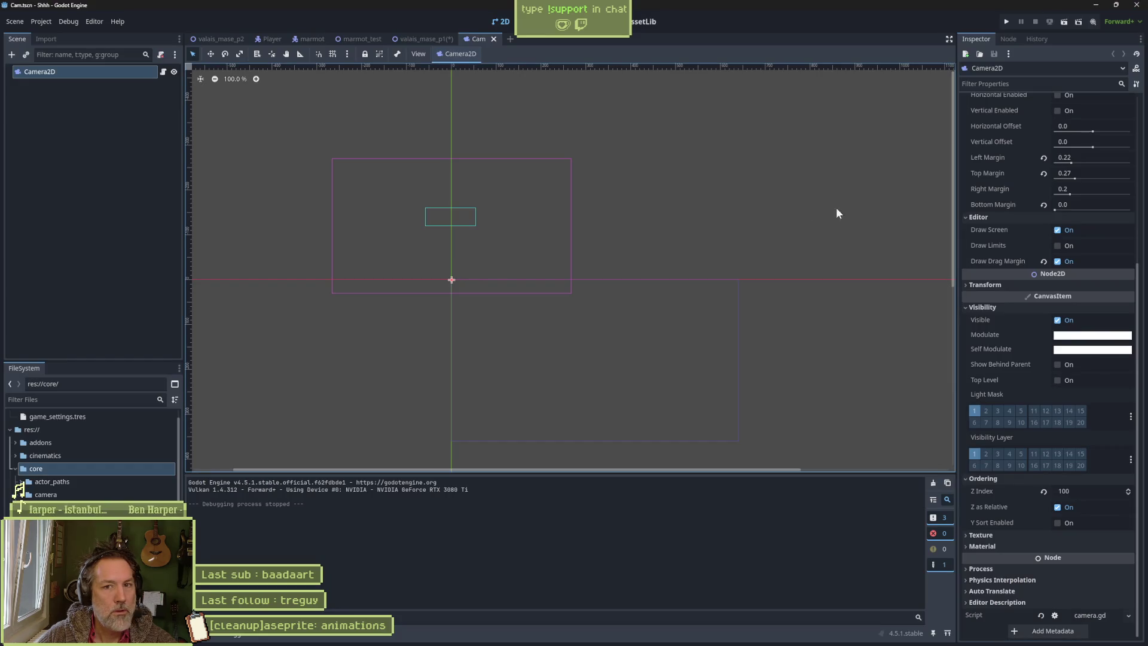
- Check the Camera2D's offset, zoom and Ignore Rotation settings, then go back to the Perplexity answer
scroll(1017, 319, up, 5)
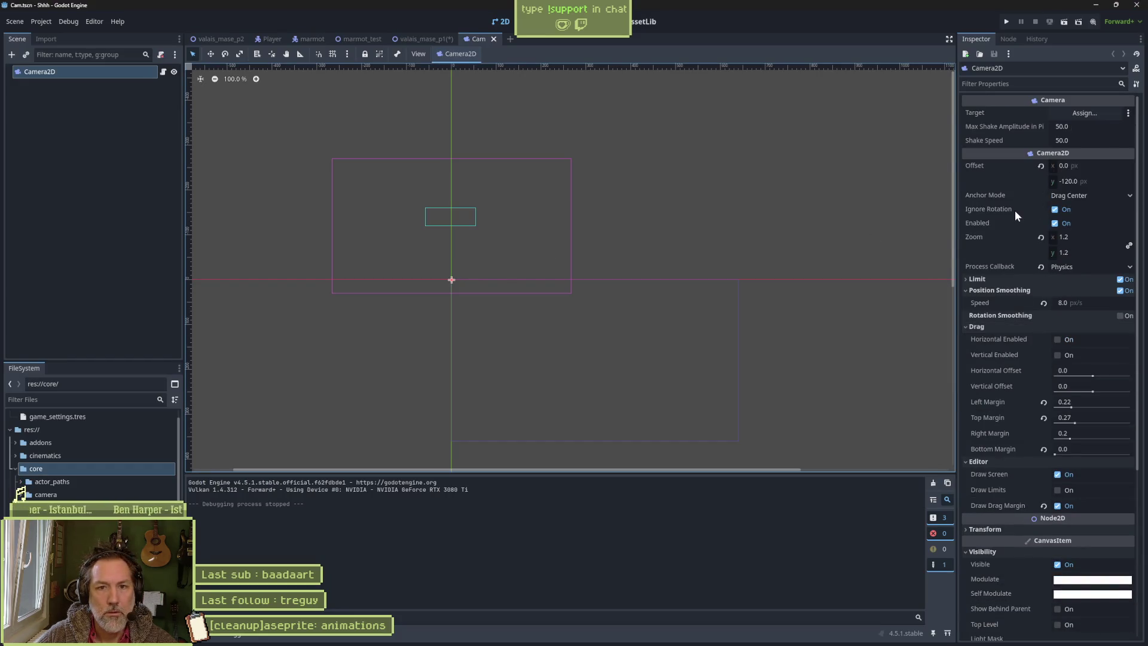
mouse_move(1014, 210)
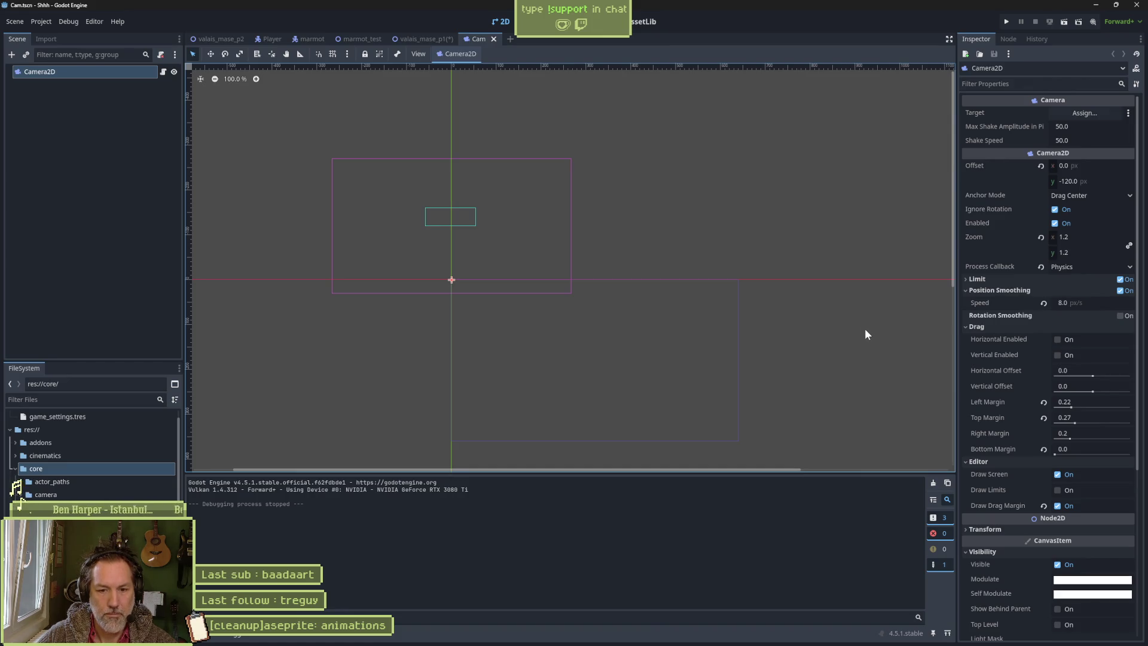
key(alt+Tab)
- Send the follow-up 'sur une camera2d', read the viewport size / zoom answer, and draft an editor-info question
text(sur une)
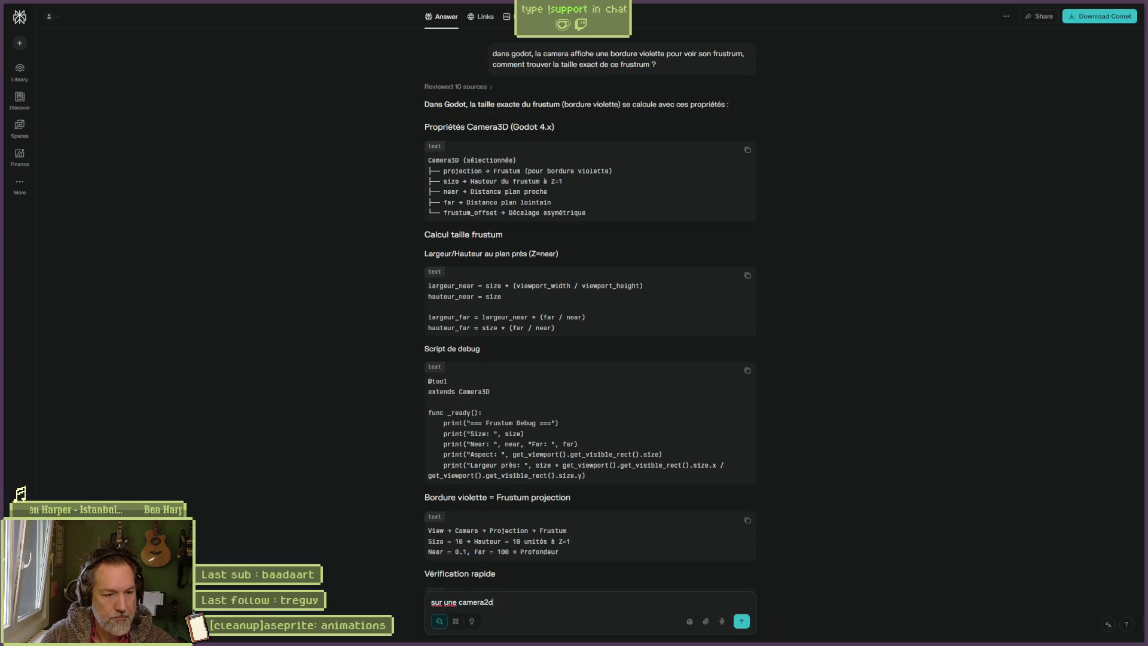
key(Return)
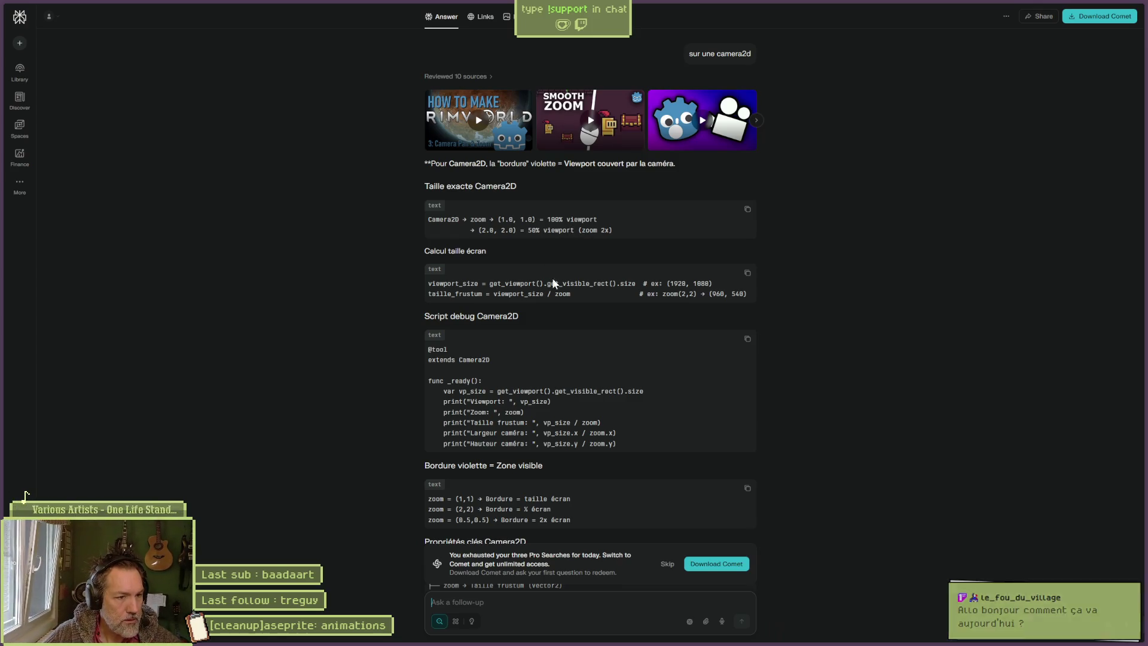
scroll(765, 461, down, 4)
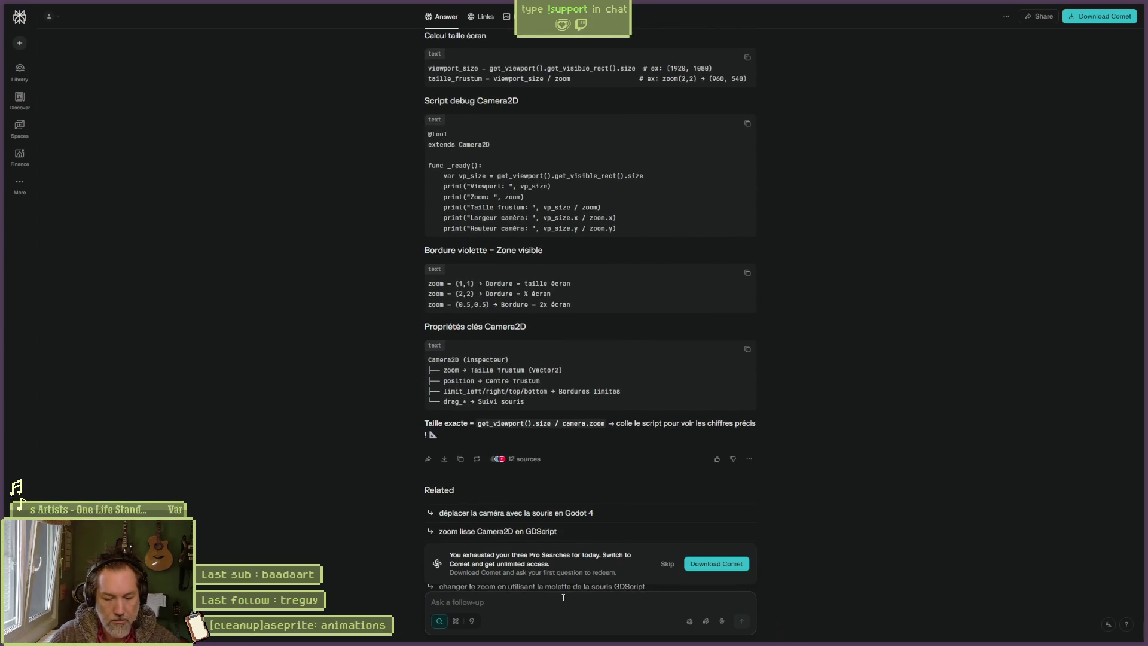
text(y')
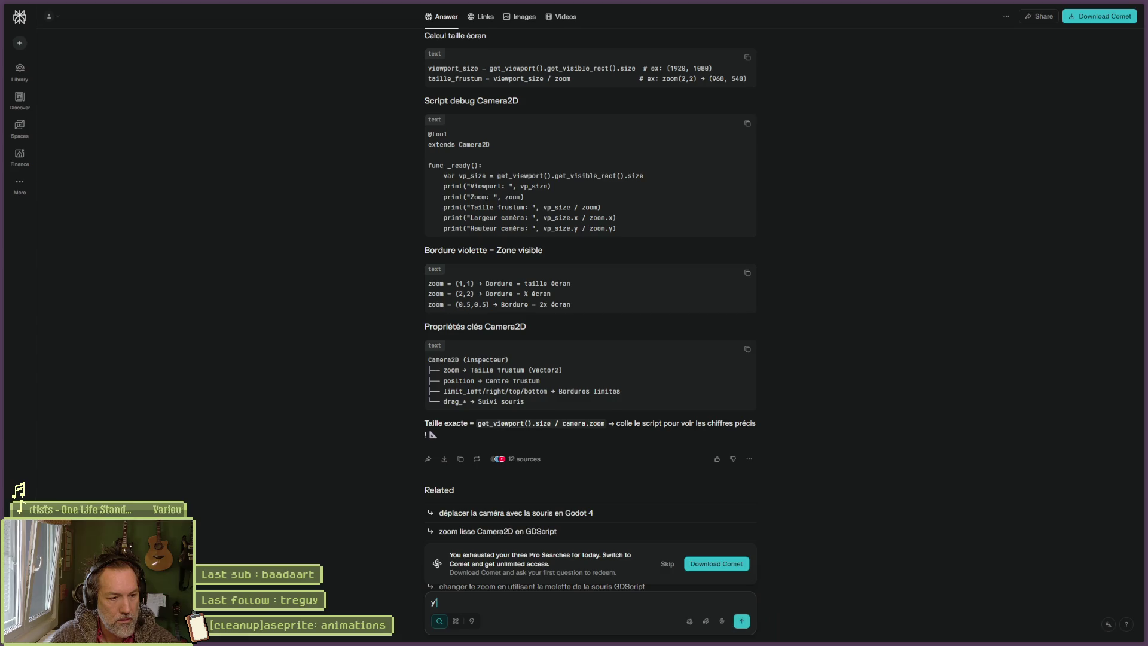
text(a des infos visibles dans l-)
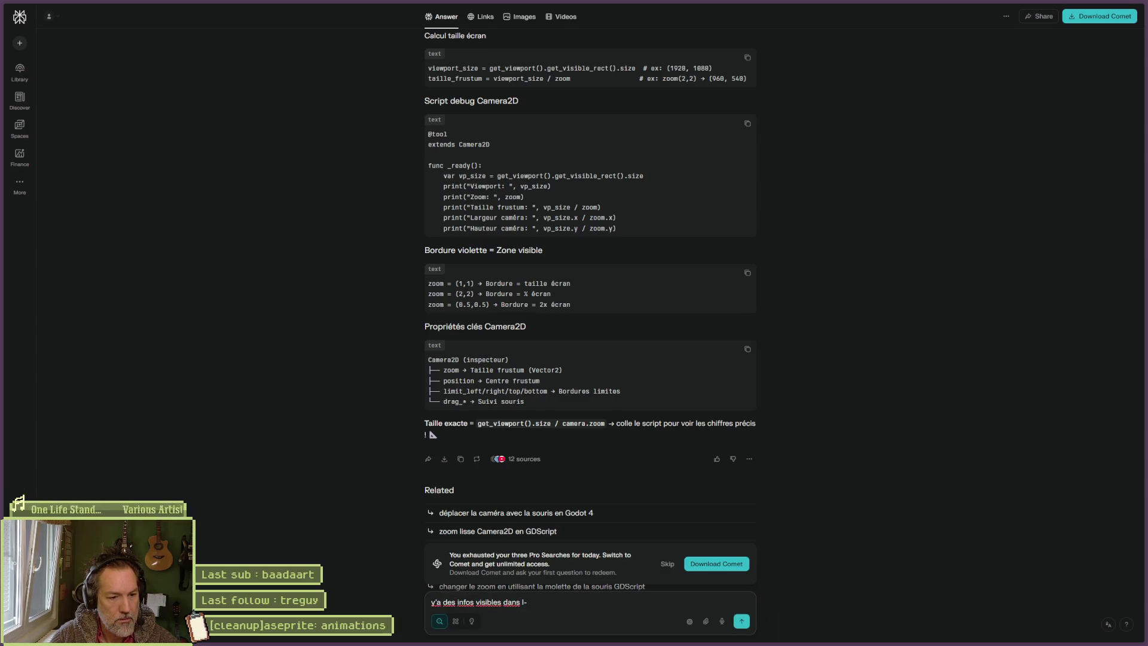
text(editeur )
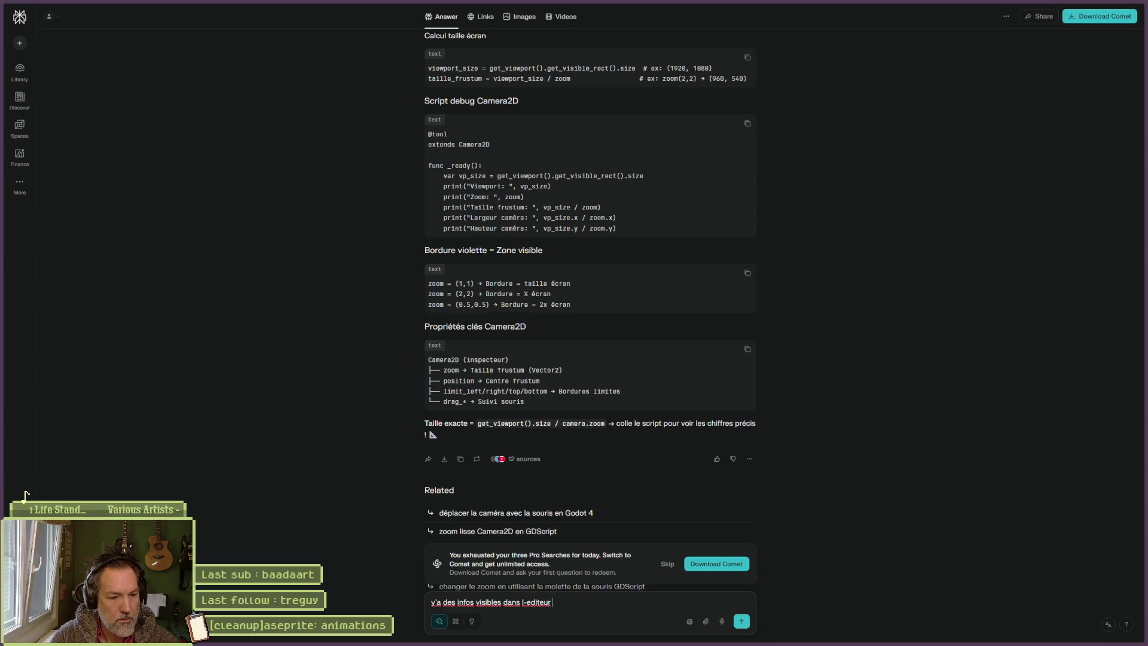
text(pour ne pas avoir a pas)
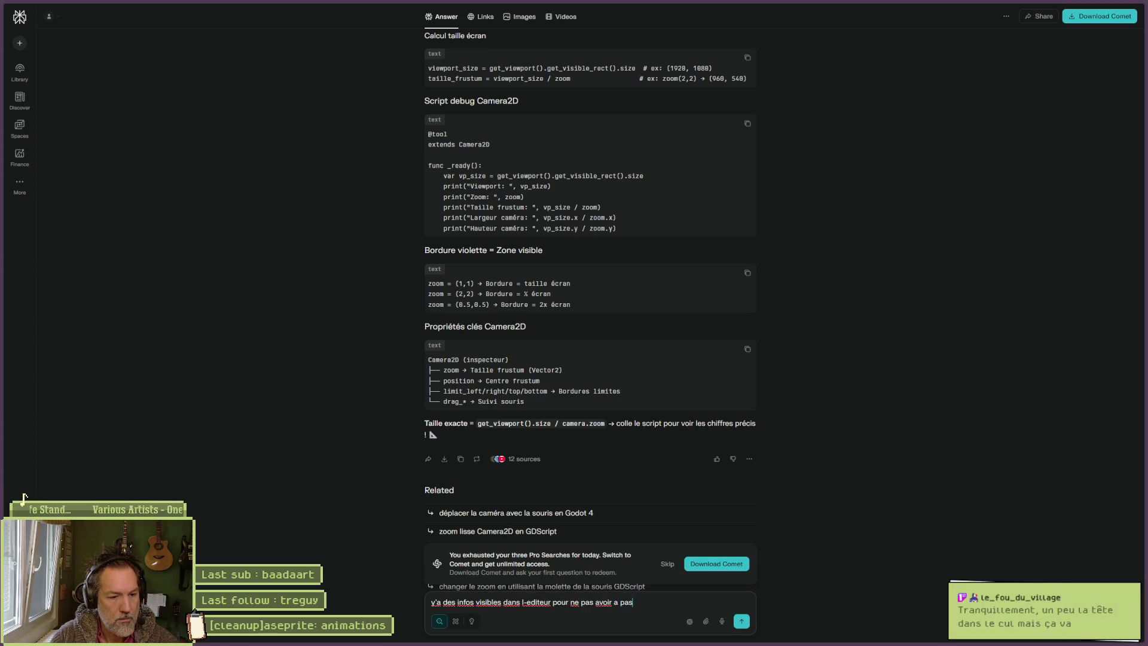
text(ser par un script ?)
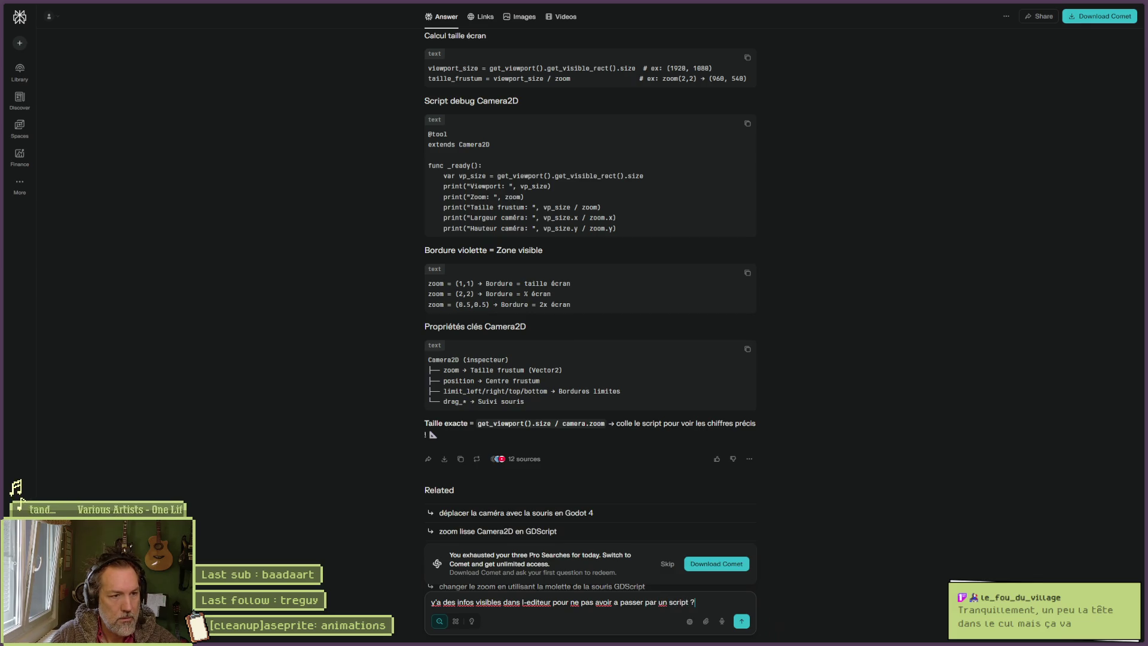
- Submit the question about seeing the frustum size in the editor without a script, then return to Godot
key(Return)
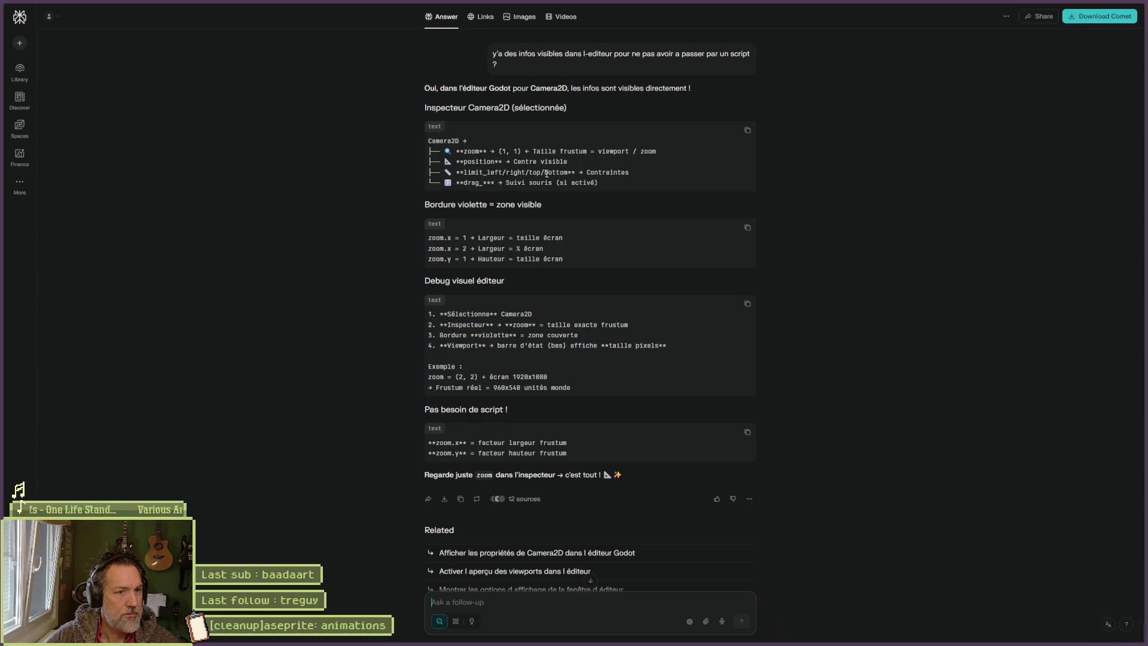
key(alt+Tab)
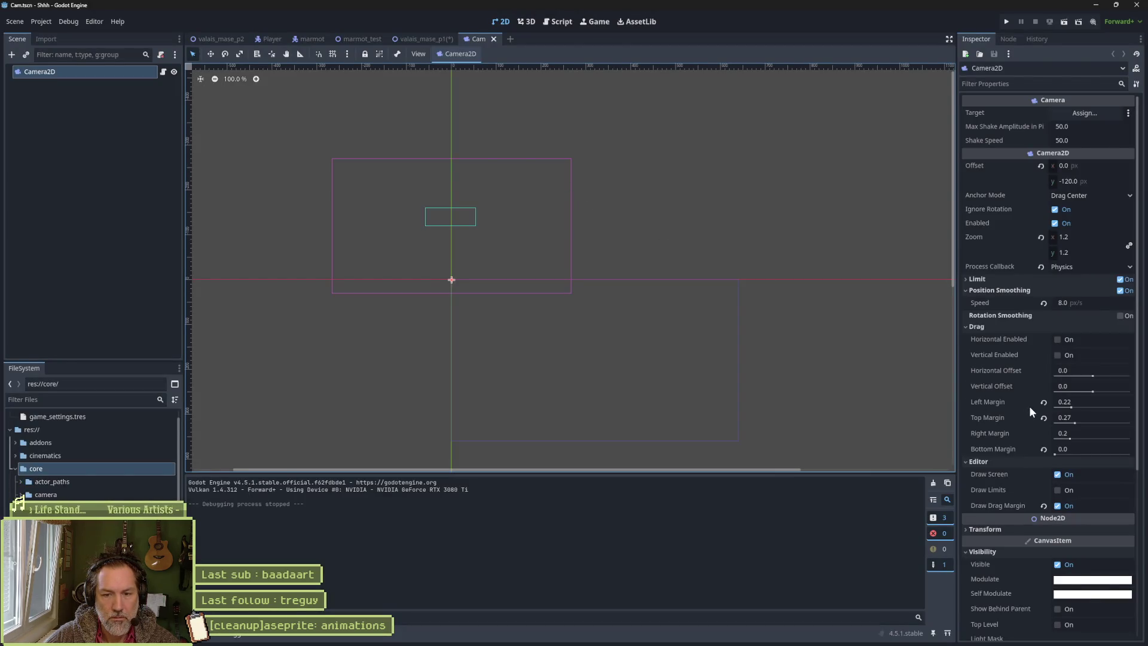
- Collapse the Camera2D Drag and Position Smoothing sections, toggle Limit, and open the Camera2D class reference
mouse_move(997, 402)
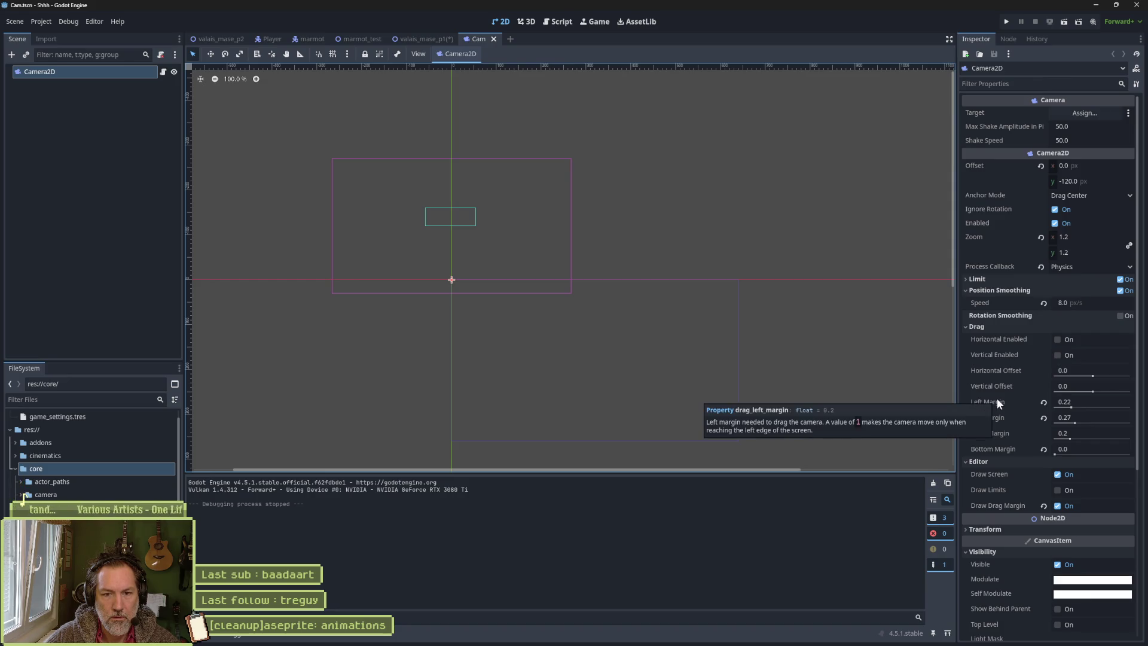
click(979, 327)
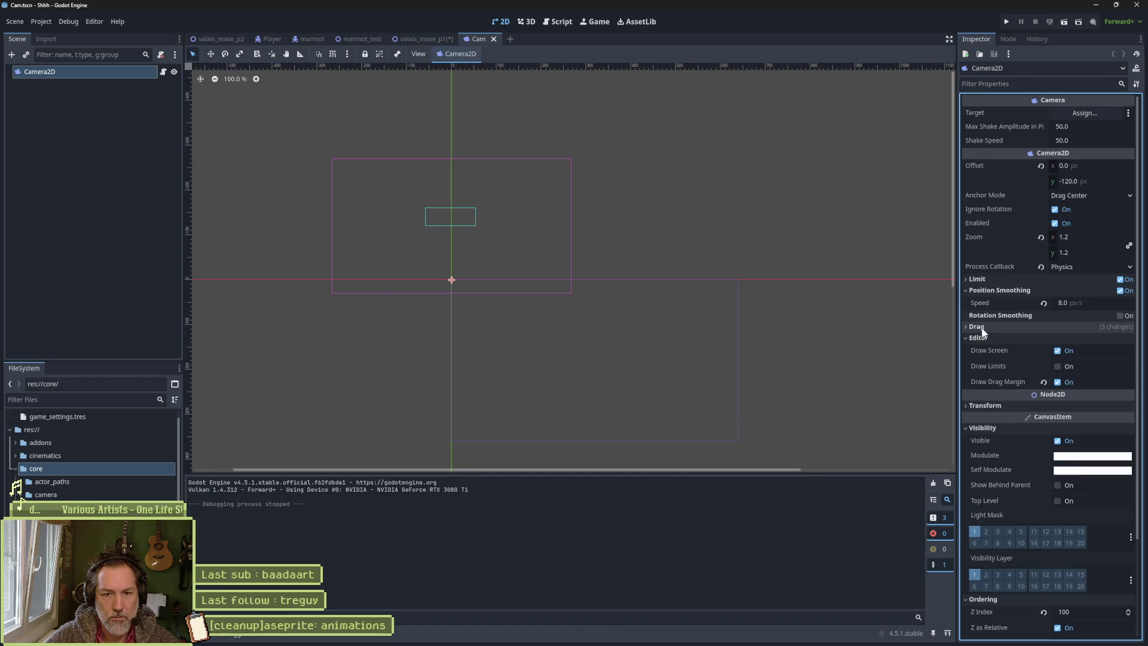
click(994, 290)
click(985, 281)
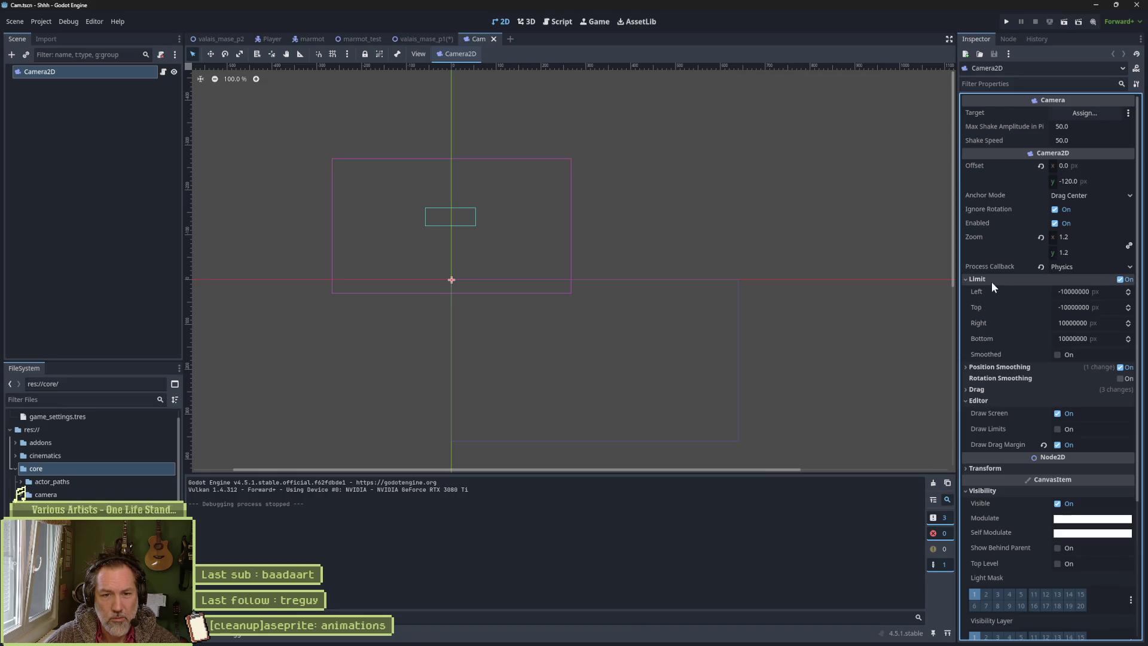
click(988, 278)
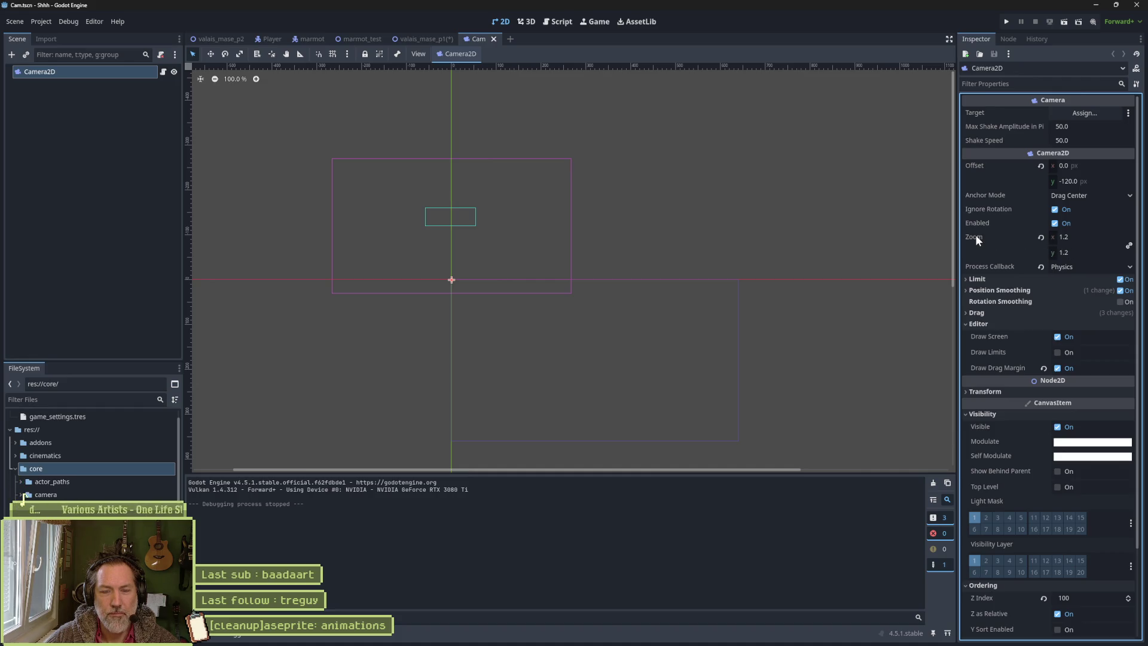
mouse_move(976, 238)
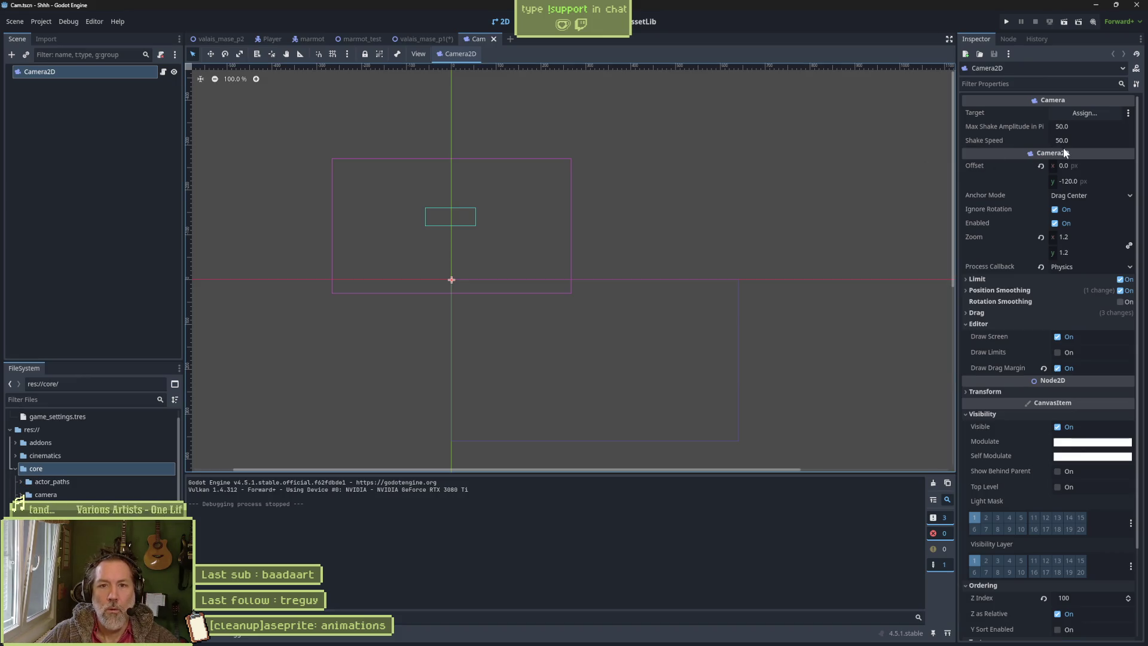
mouse_move(1063, 148)
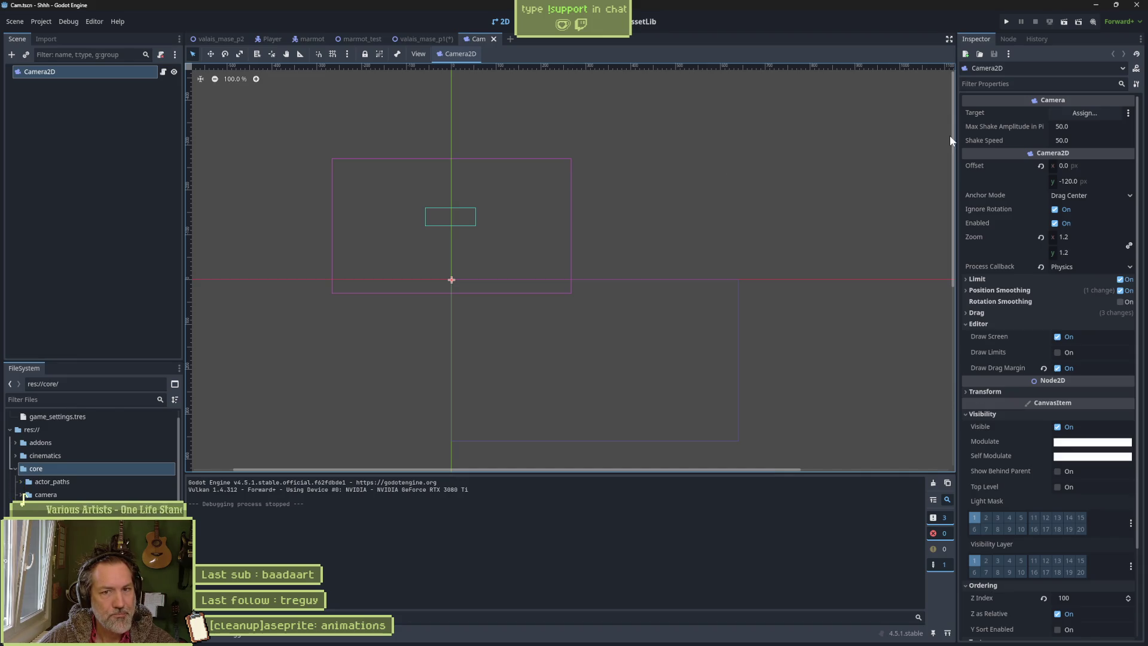
click(1137, 69)
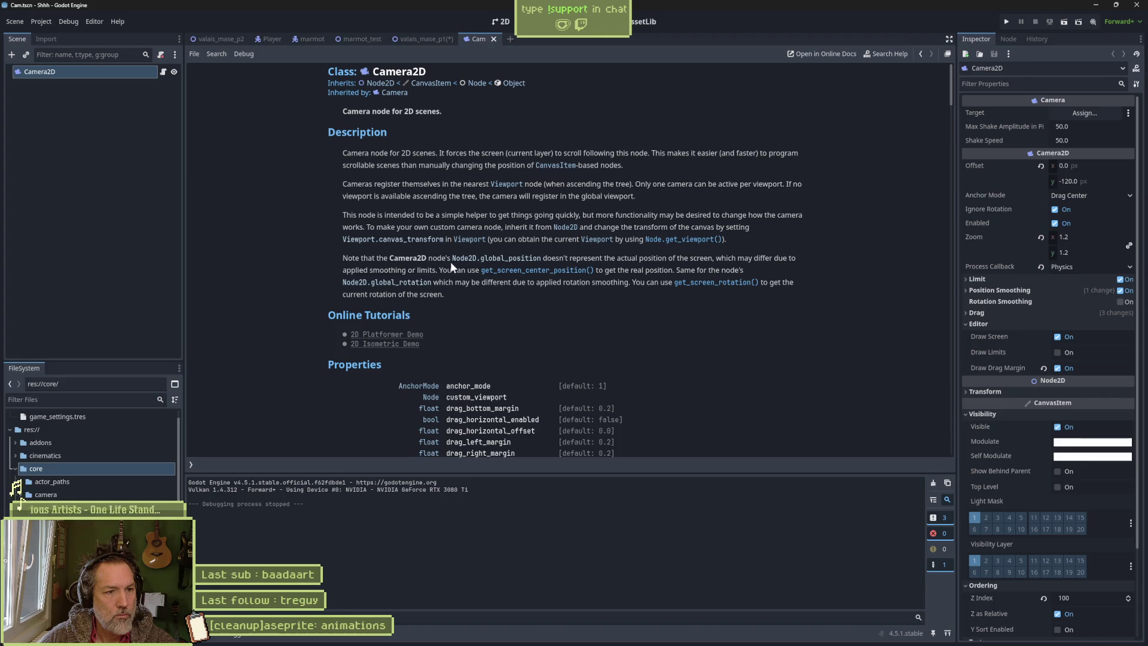
- Scroll through the Camera2D reference properties and methods, then go back to the Cam.gd script
scroll(597, 299, down, 3)
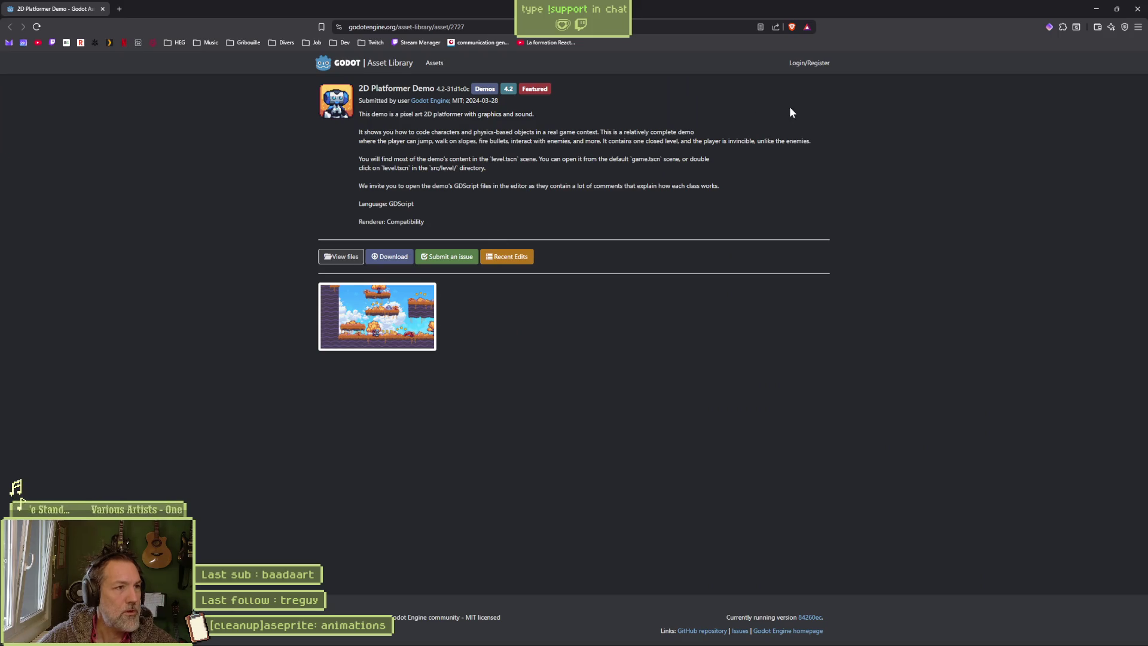
key(alt+Tab)
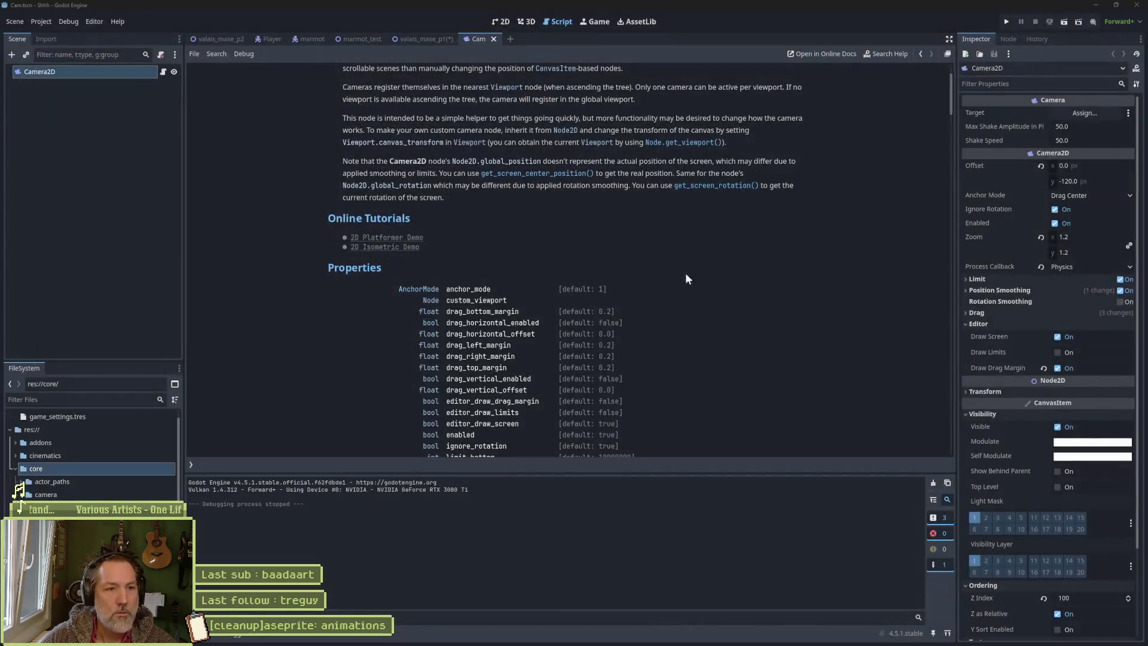
scroll(525, 311, down, 3)
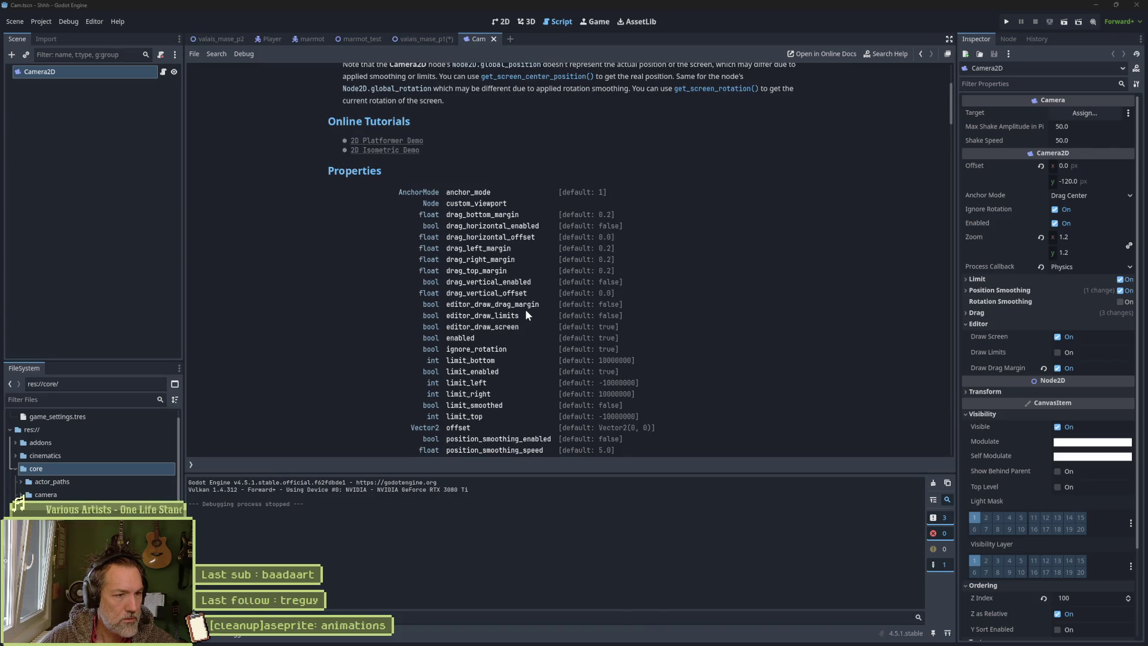
scroll(527, 315, down, 2)
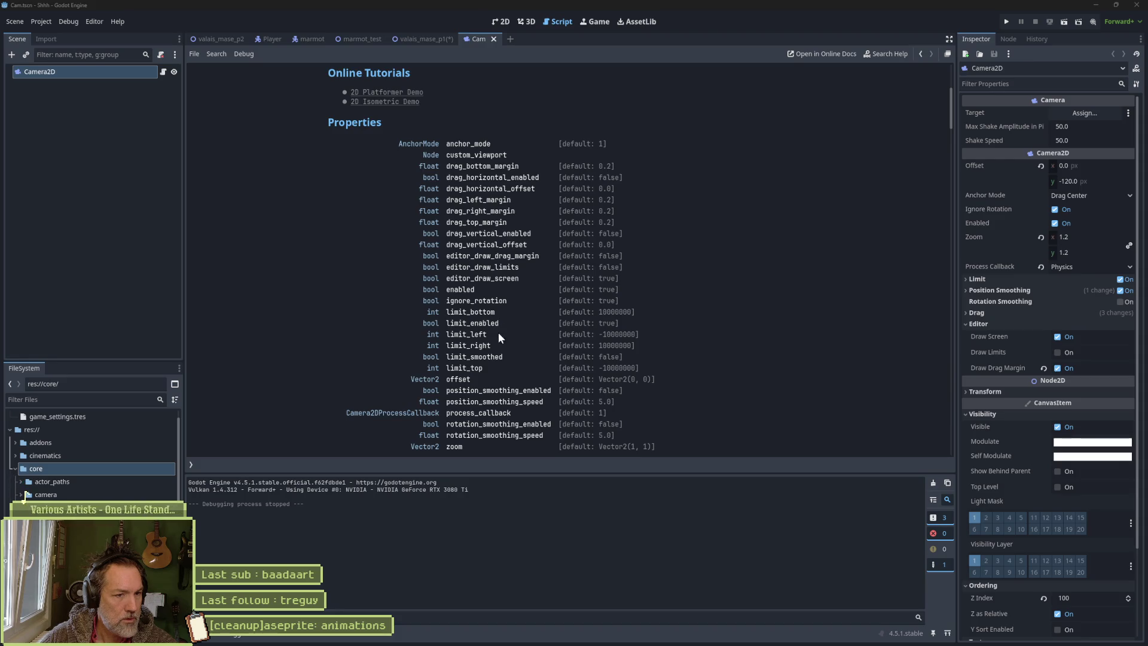
scroll(486, 375, down, 2)
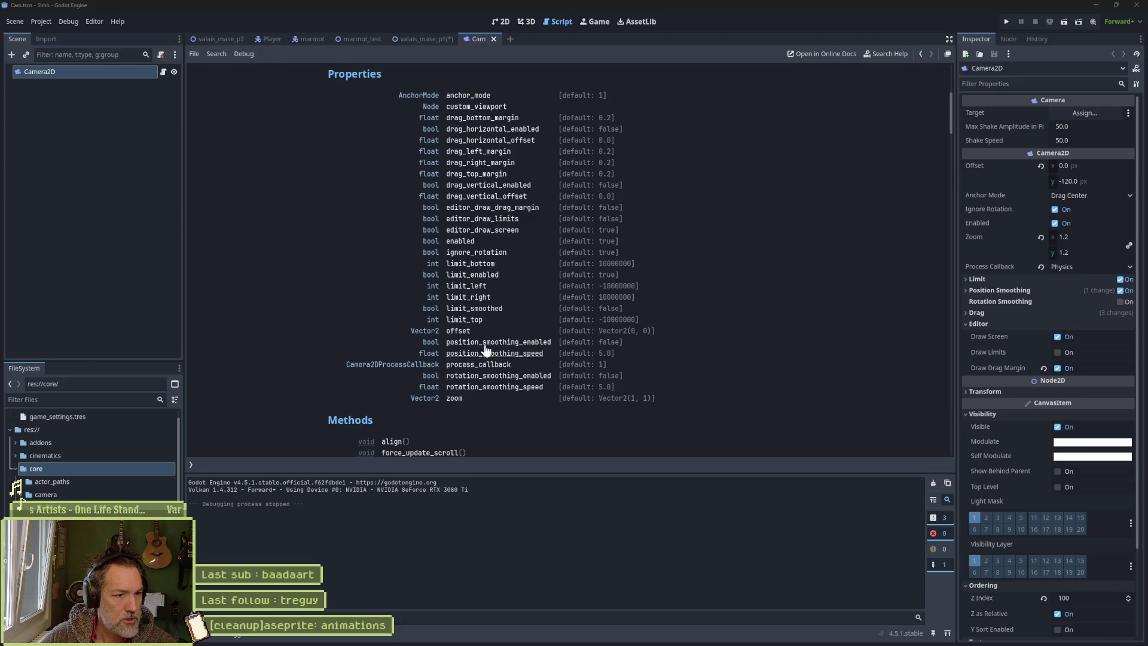
scroll(482, 366, down, 2)
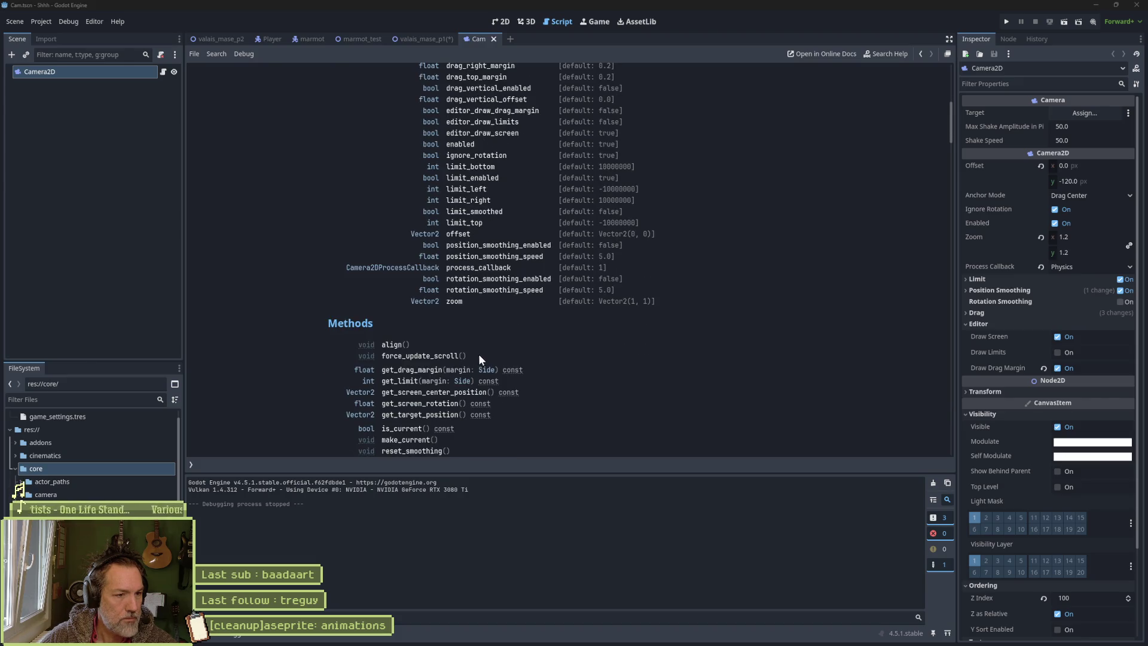
scroll(511, 368, down, 2)
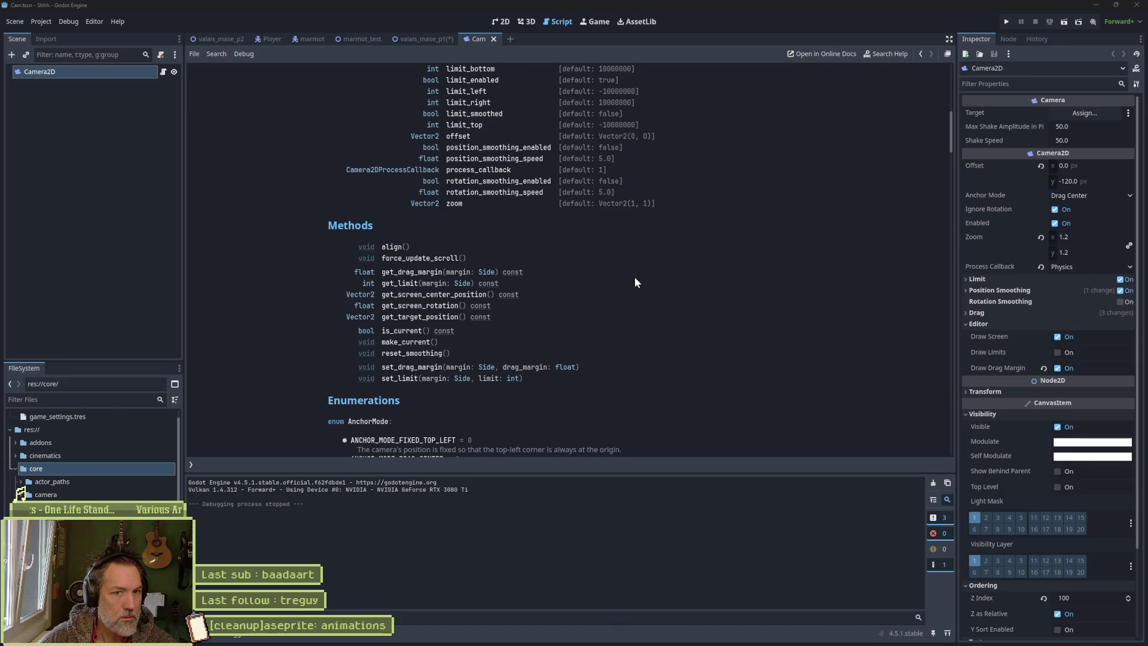
scroll(736, 274, up, 2)
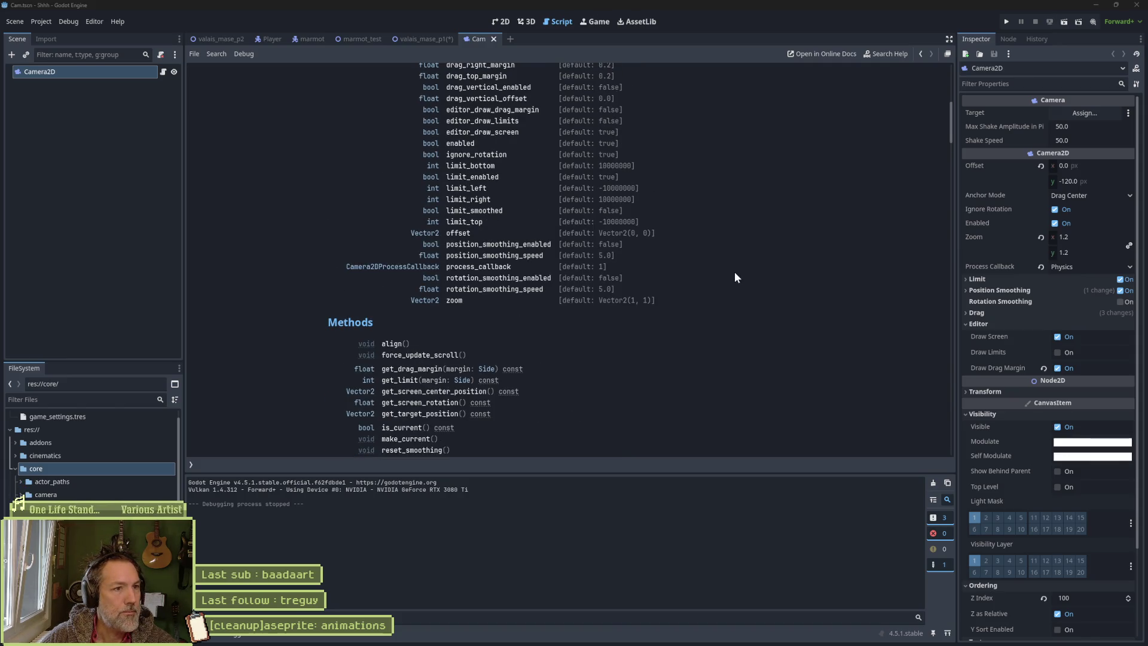
key(alt+Left)
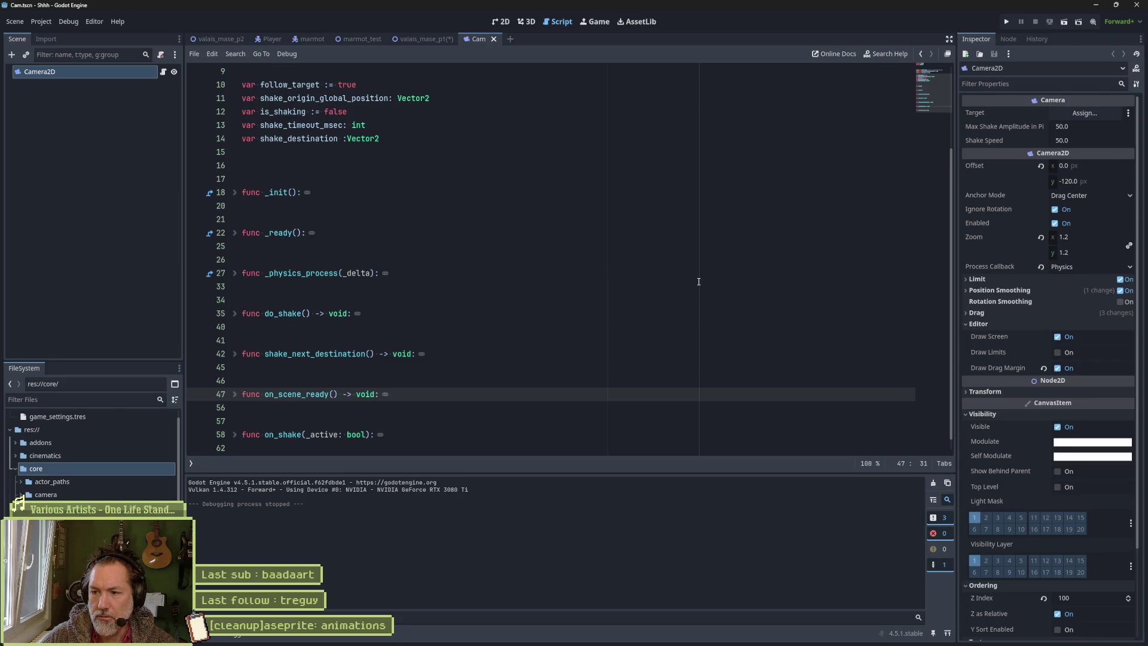
- Bring up a File Explorer window showing the Start Menu Programs folder over Godot
mouse_move(813, 642)
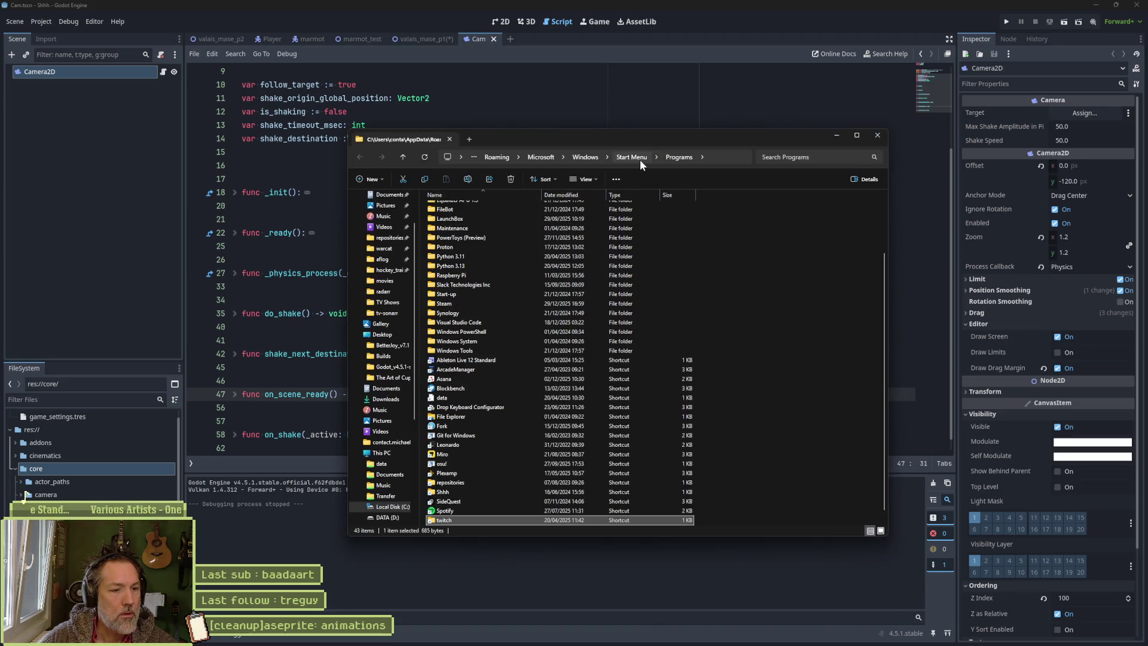
- Dismiss the Start Menu window and OBS source properties, then open the twitch repository folder in VS Code
click(835, 139)
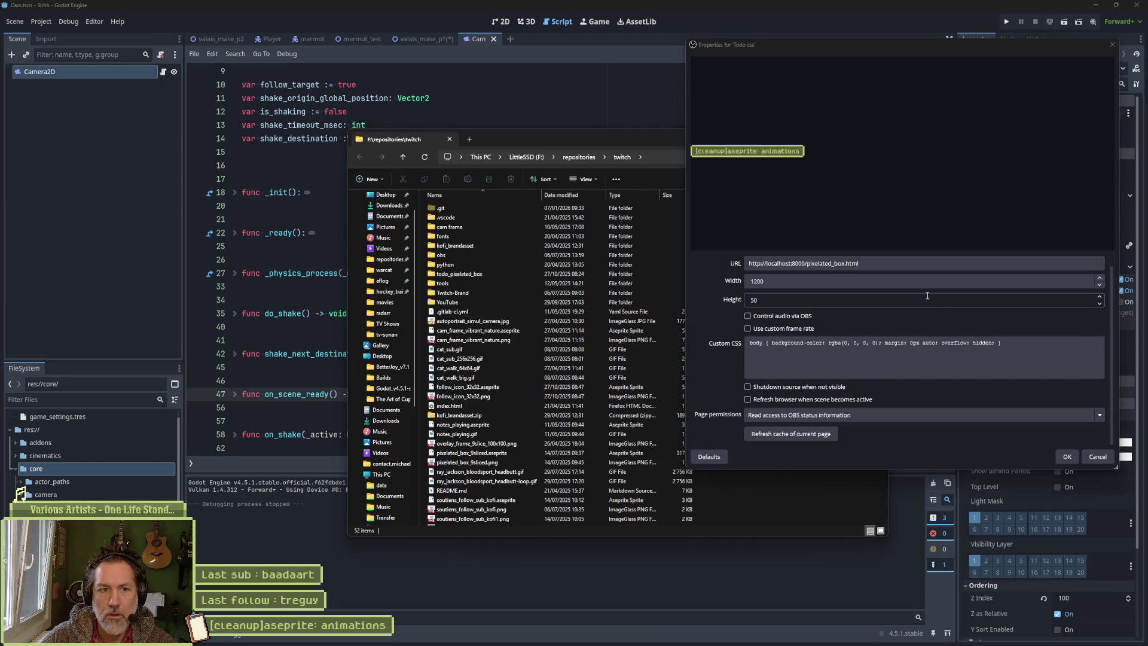
click(1092, 457)
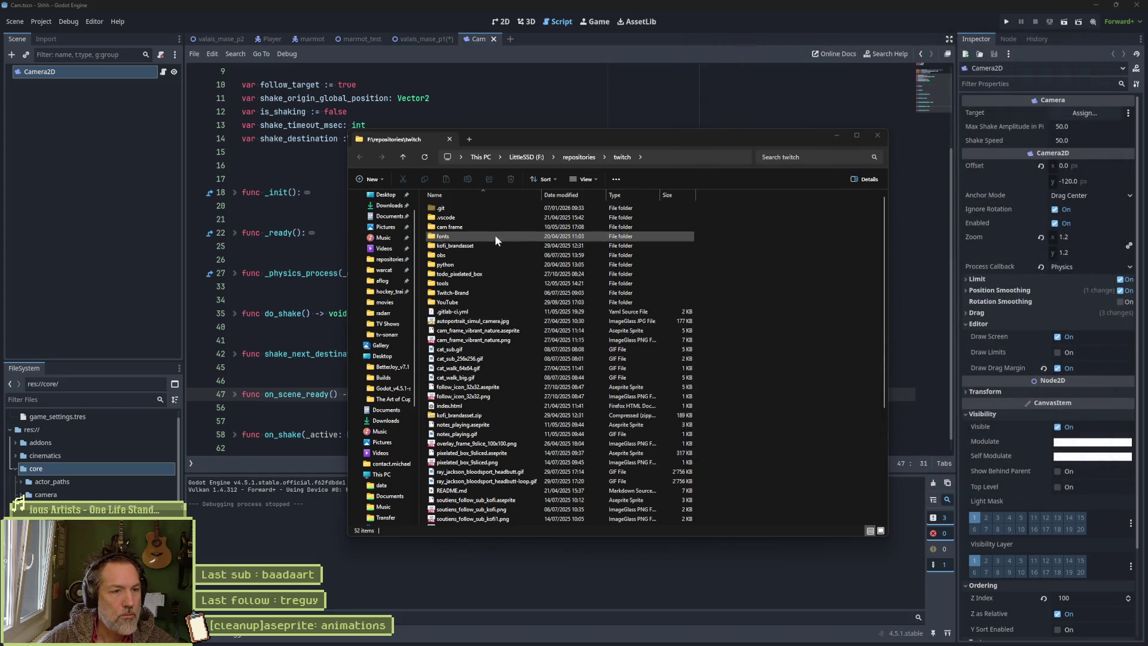
key(alt+Up)
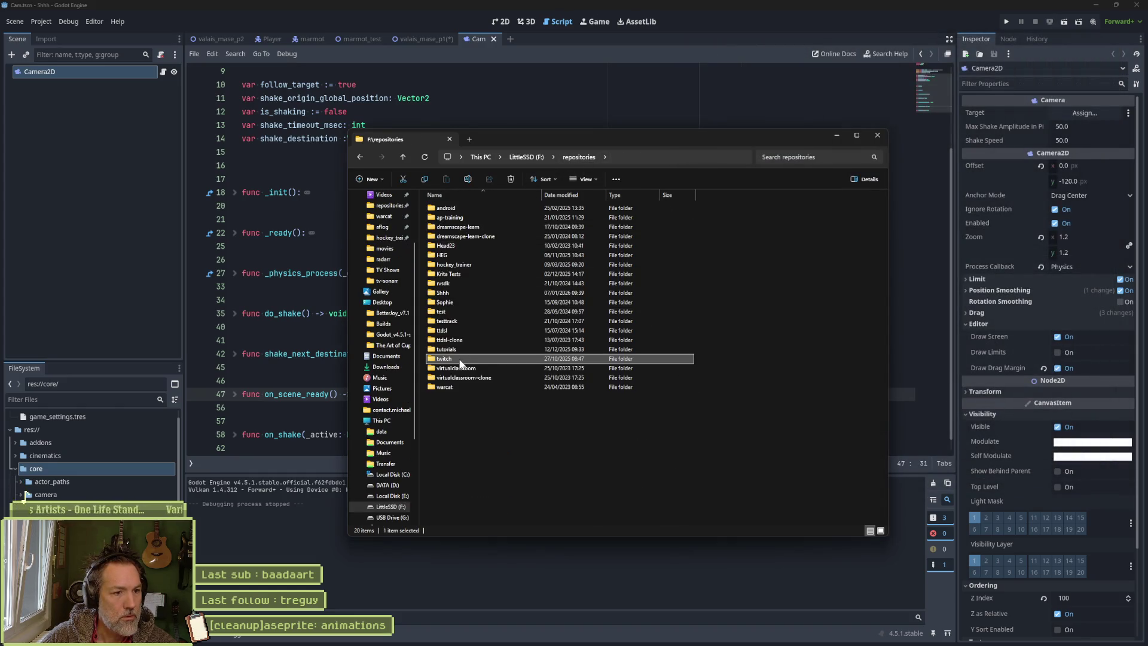
right_click(461, 359)
click(497, 575)
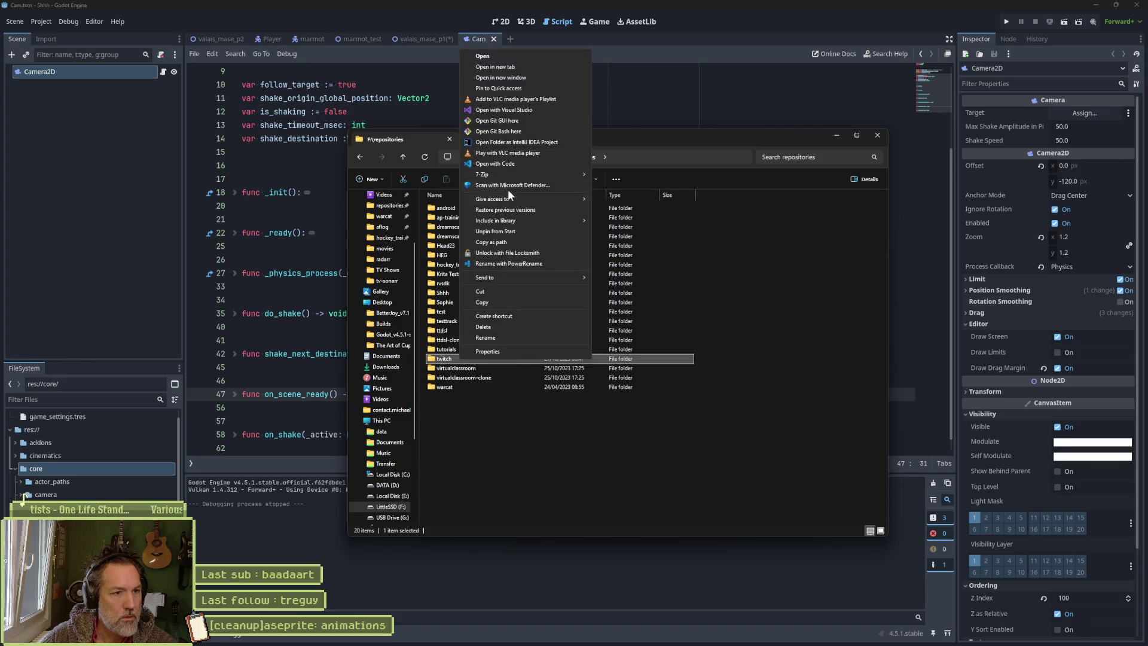
click(515, 163)
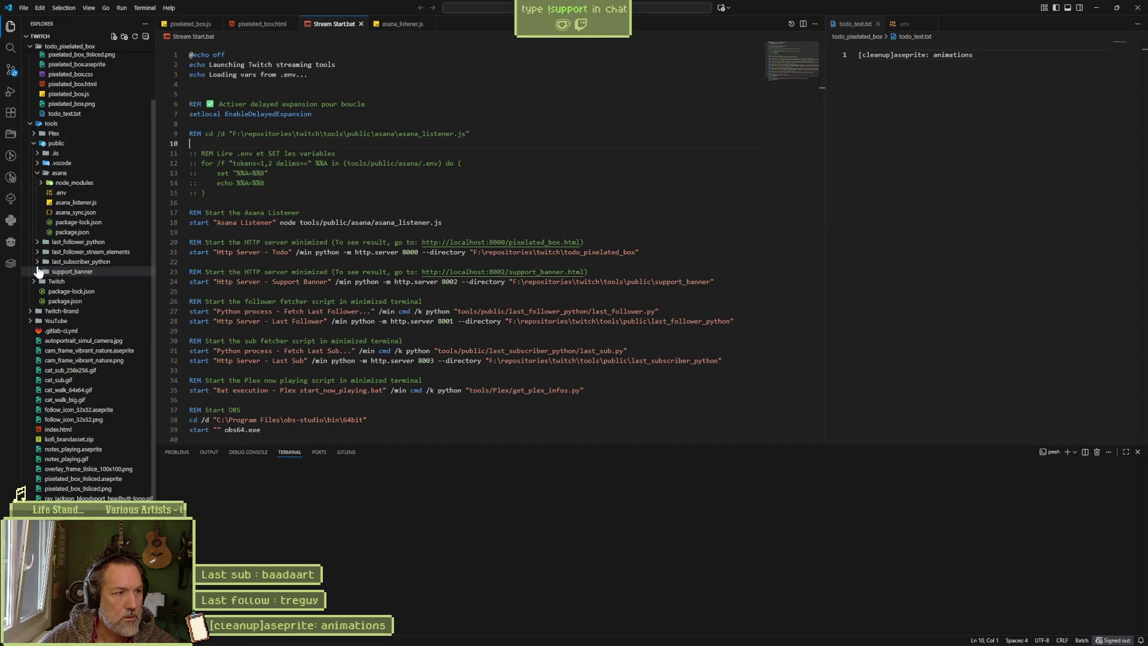
- Open last_sub.js from the last_subscriber_python folder, then show the desktop
click(40, 262)
click(91, 301)
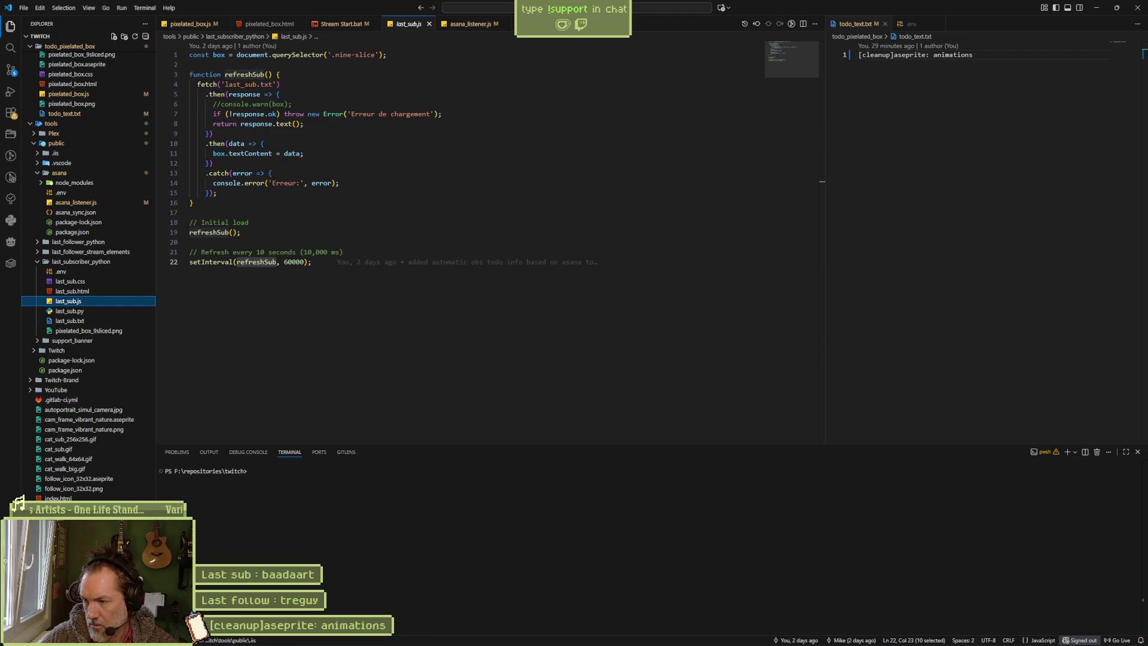
key(super+d)
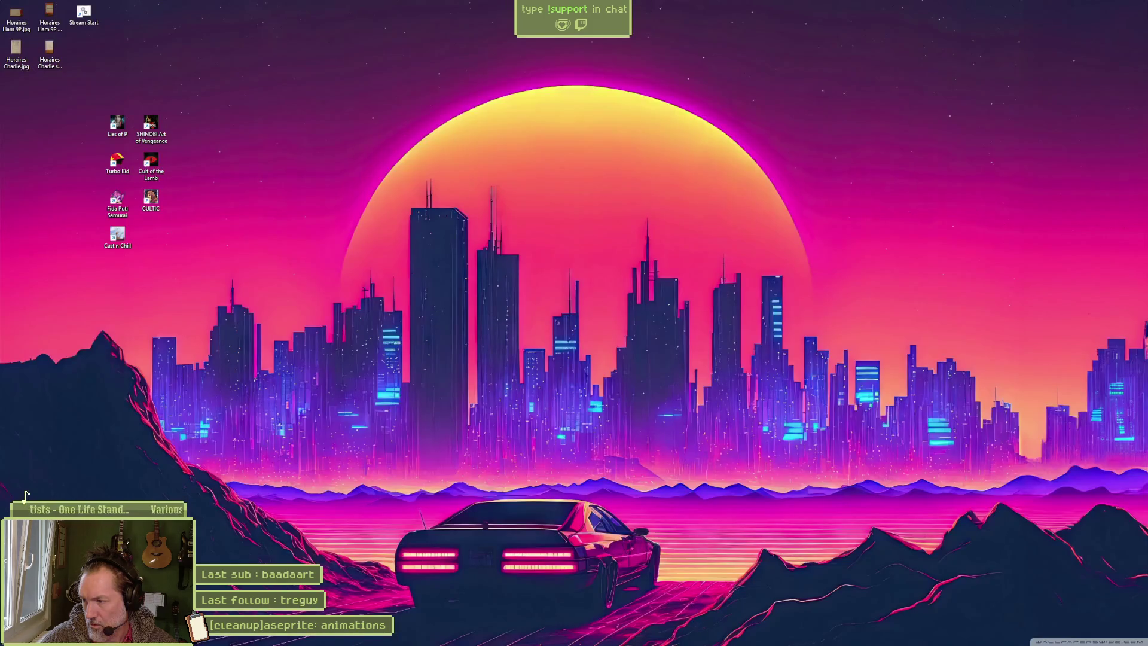
- Check the Http Server - Last Sub console log, then select 'last_sub.txt' on line 4 of last_sub.js
key(super+d)
drag(1147, 156, 868, 156)
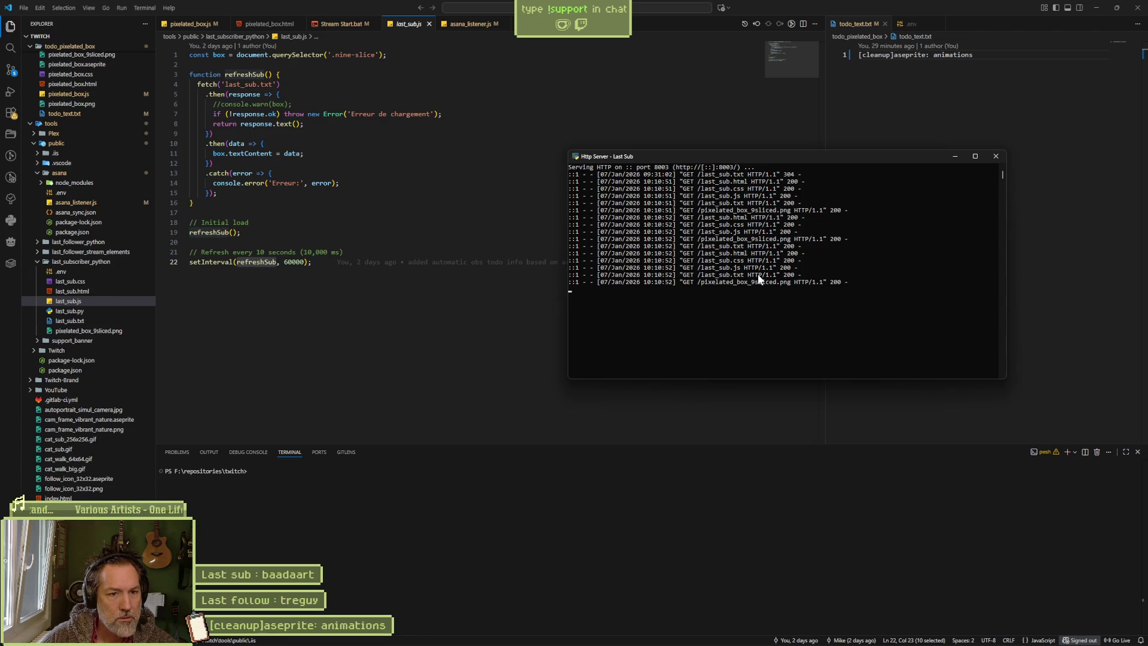
click(526, 192)
drag(225, 84, 273, 84)
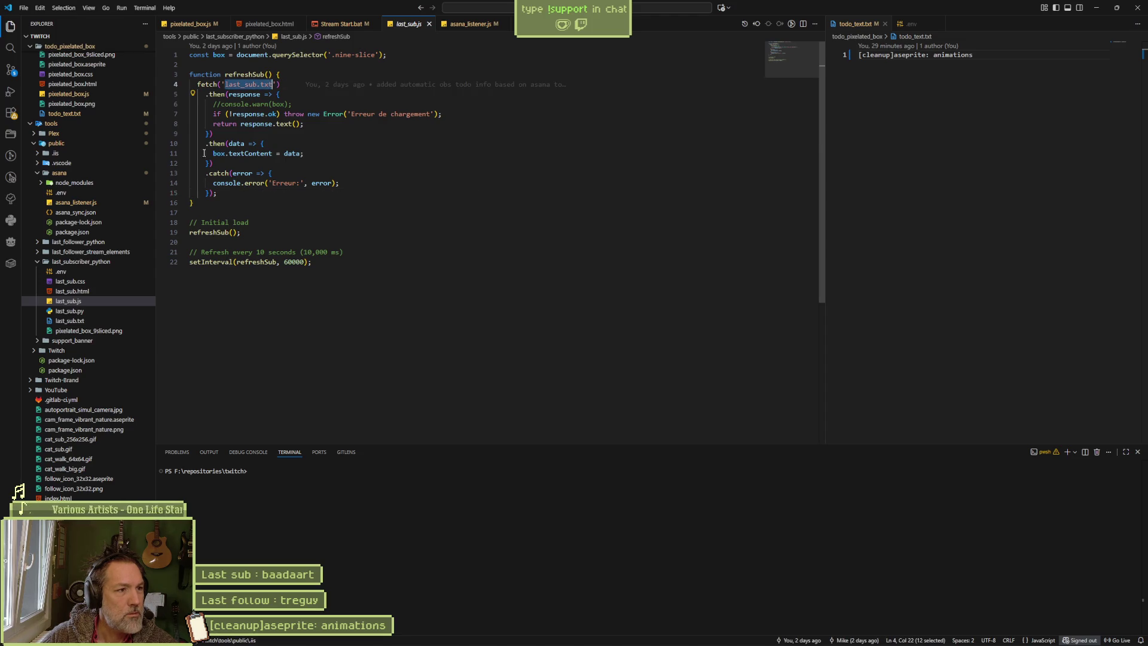
- View last_sub.txt, select response.text() on line 8 of last_sub.js, then open last_sub.py
click(99, 321)
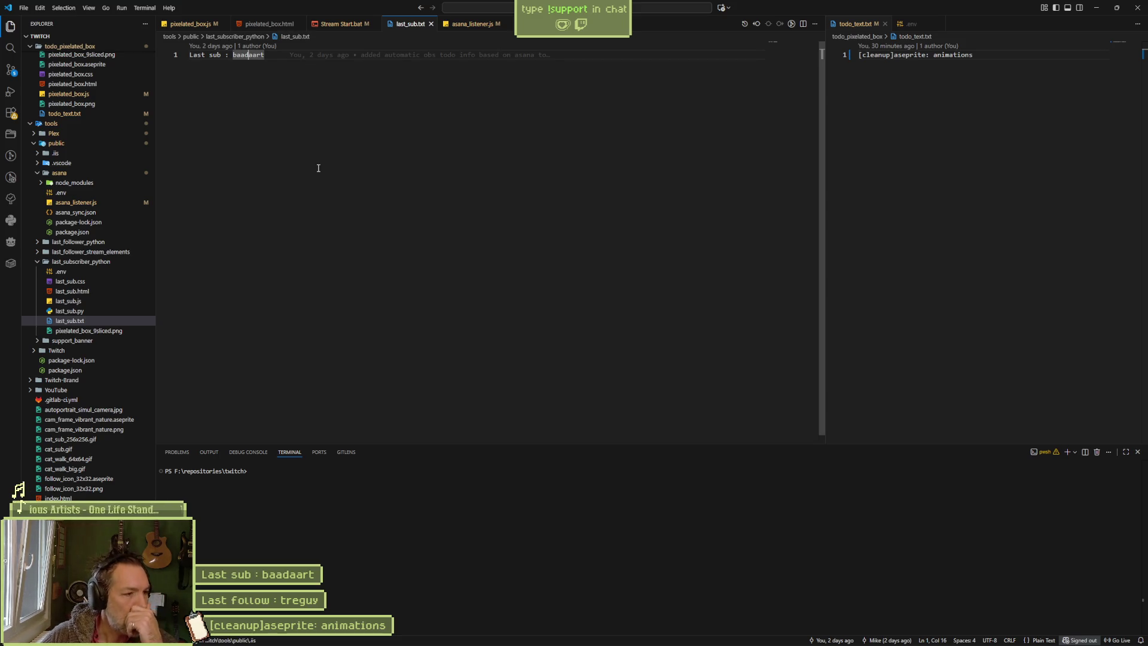
click(83, 303)
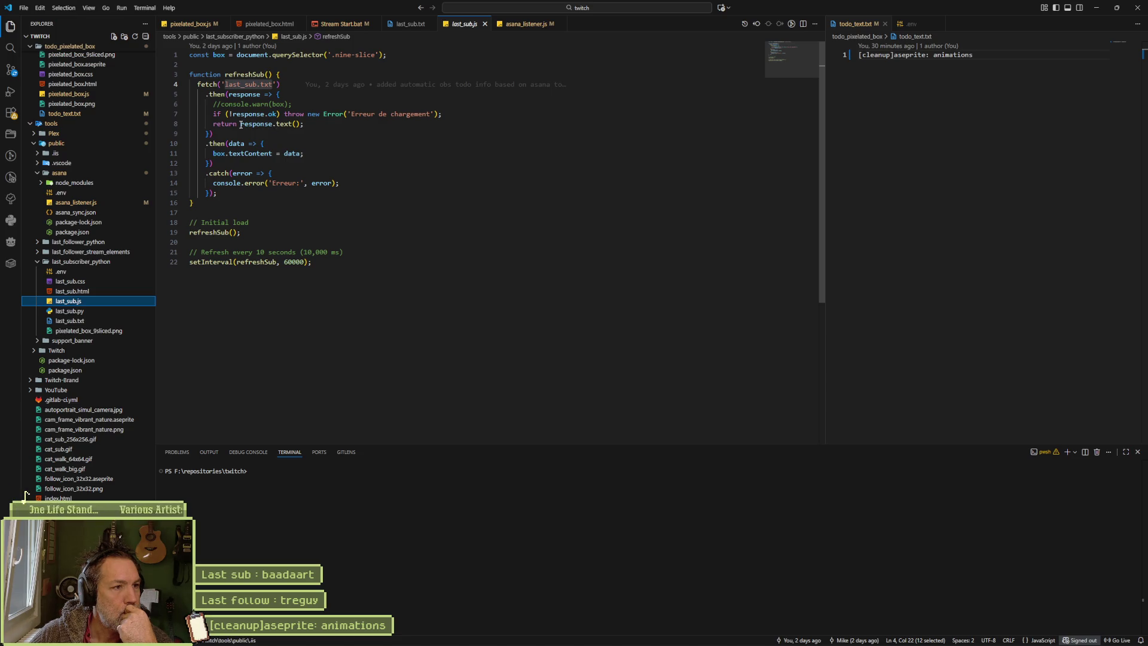
drag(241, 123, 313, 124)
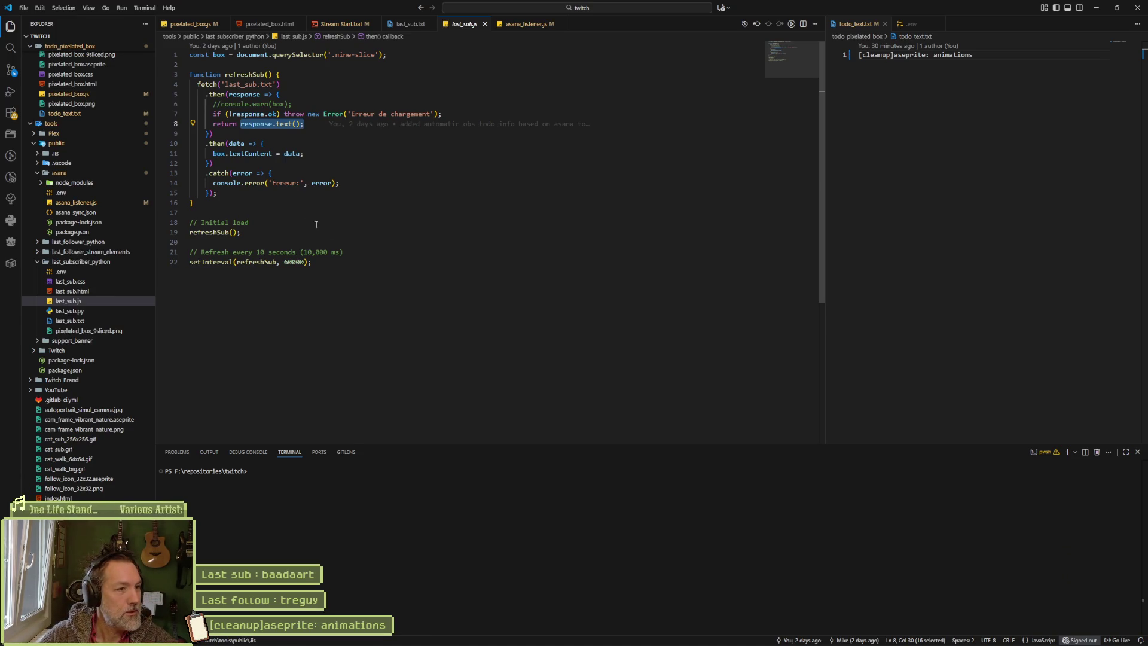
click(221, 202)
click(220, 211)
mouse_move(221, 212)
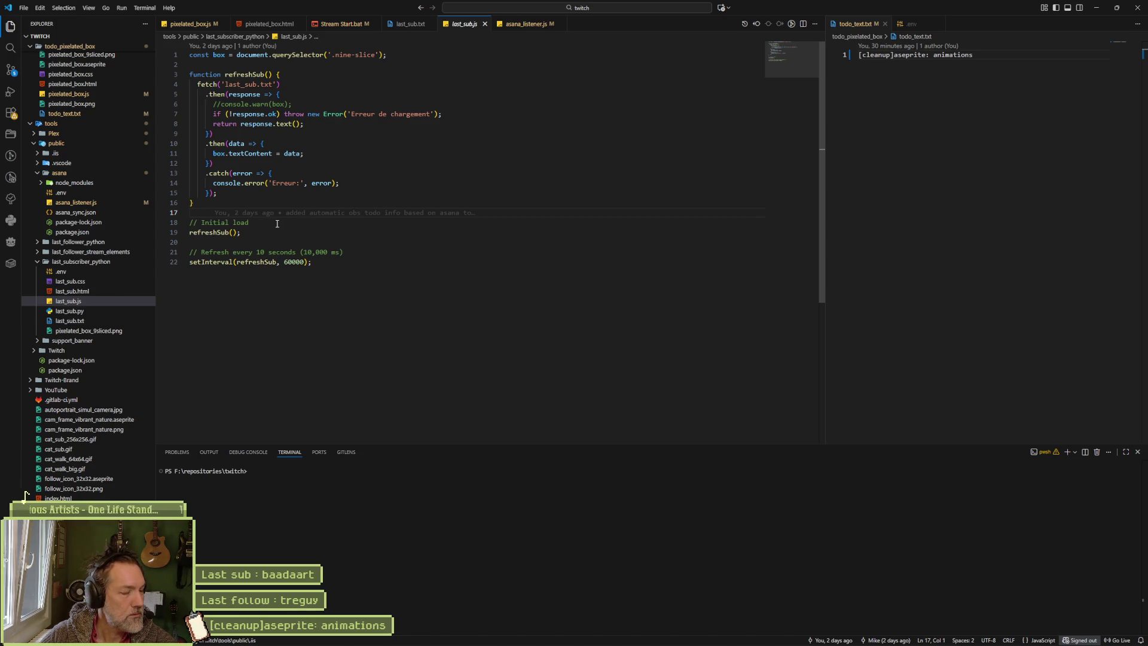
click(118, 311)
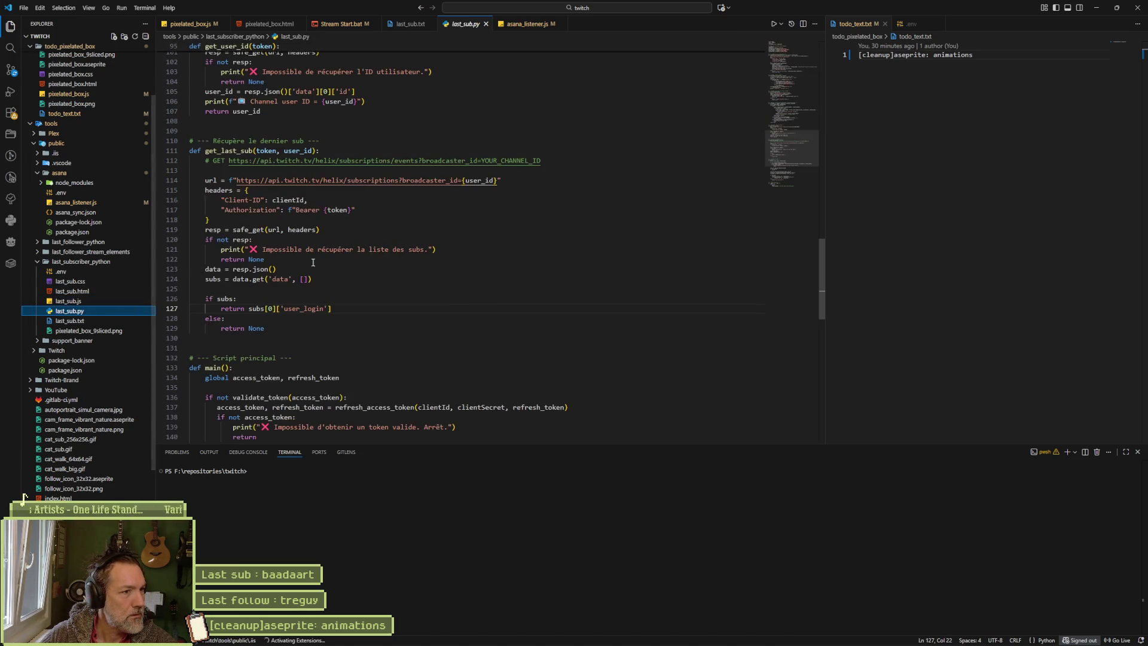
- Select the 0 in subs[0] on line 127, then open last_follower.py from last_follower_python
double_click(270, 308)
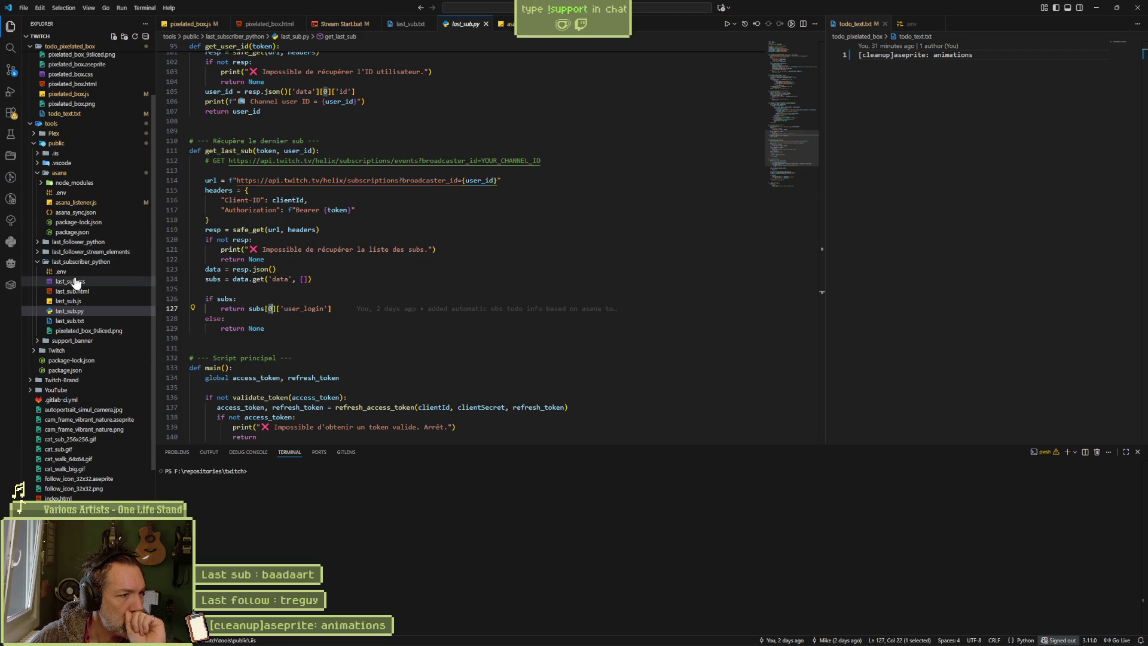
click(45, 242)
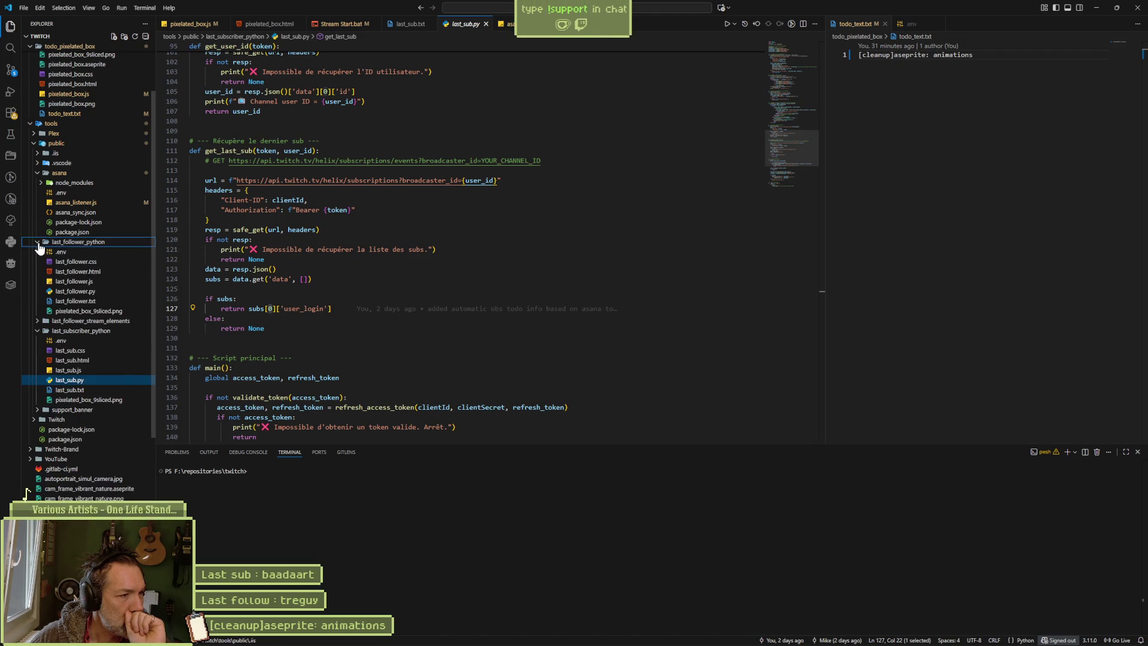
click(70, 292)
scroll(358, 347, down, 3)
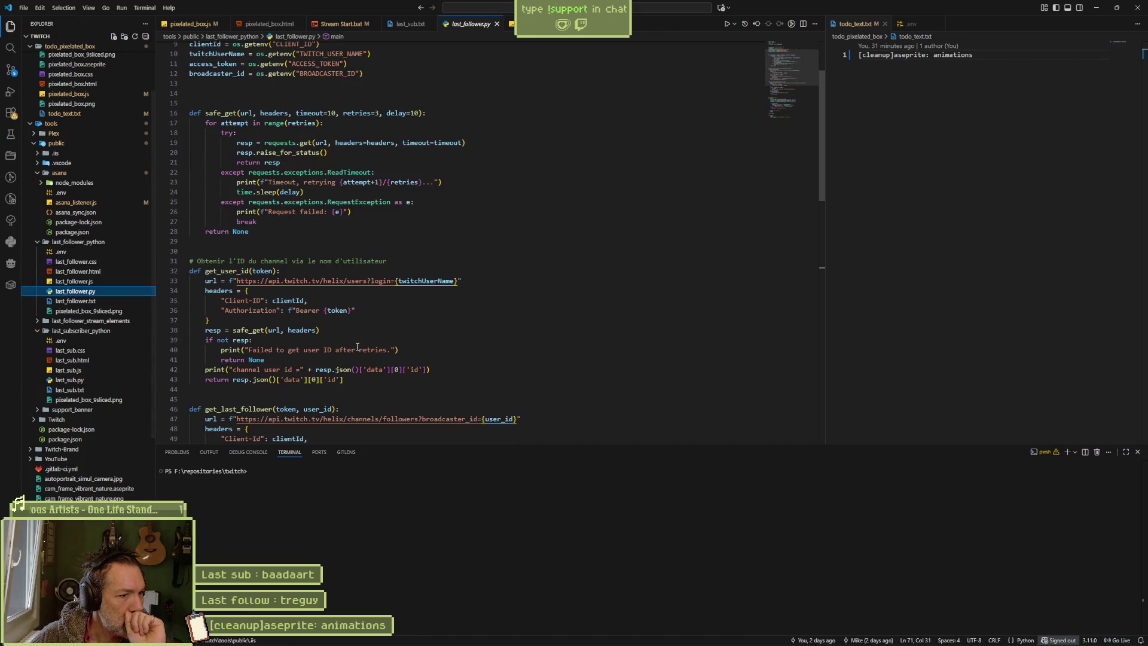
- Select the 0 in data['data'][0] on line 58, scroll through main(), then reopen last_sub.py
scroll(314, 380, down, 5)
double_click(299, 371)
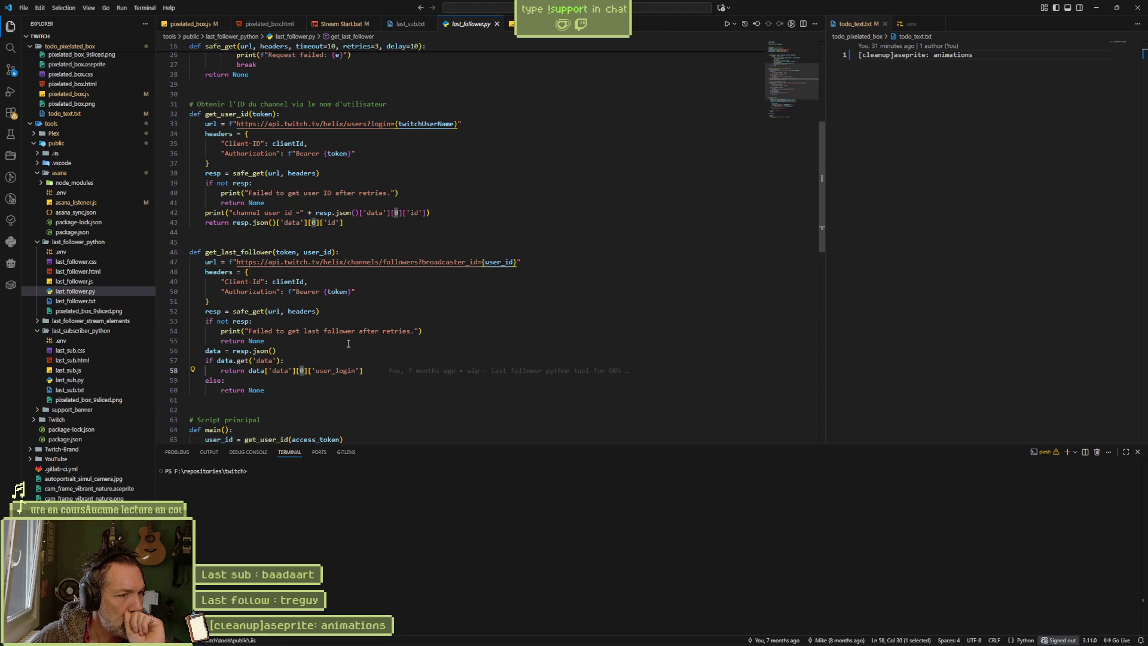
scroll(347, 347, down, 4)
scroll(347, 347, down, 3)
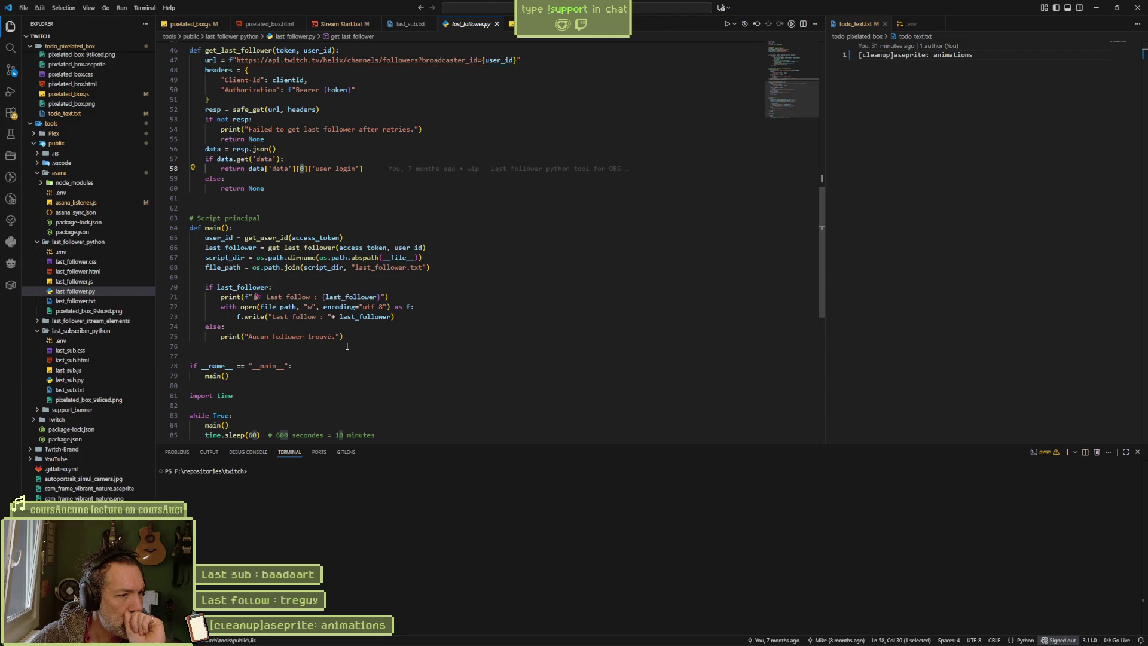
scroll(346, 346, down, 4)
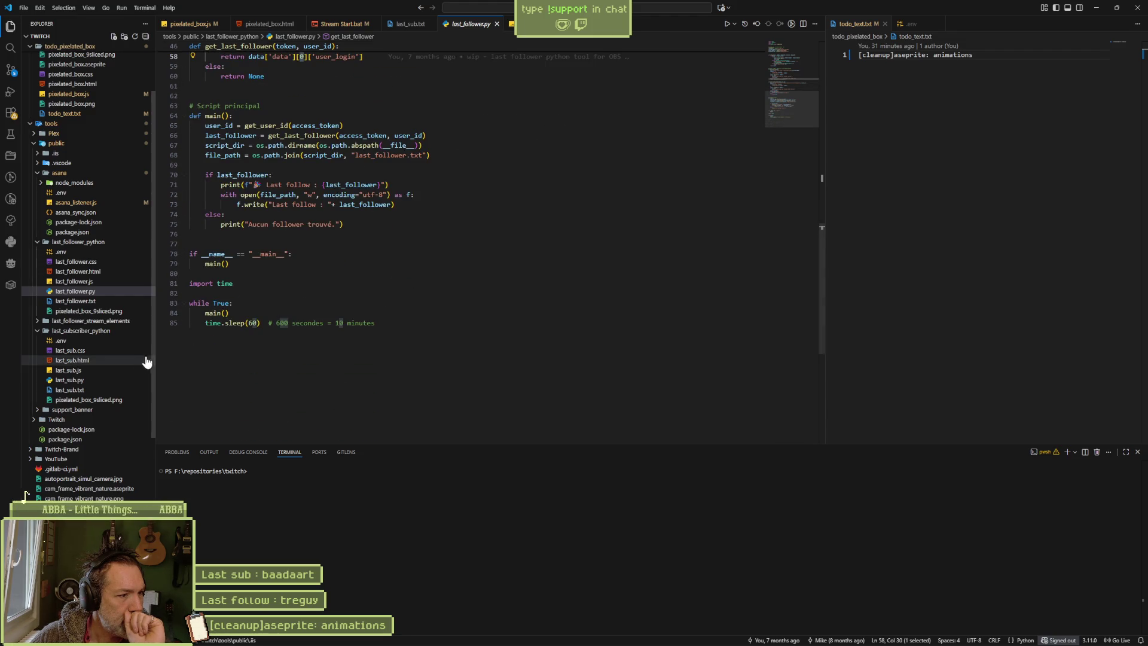
click(82, 381)
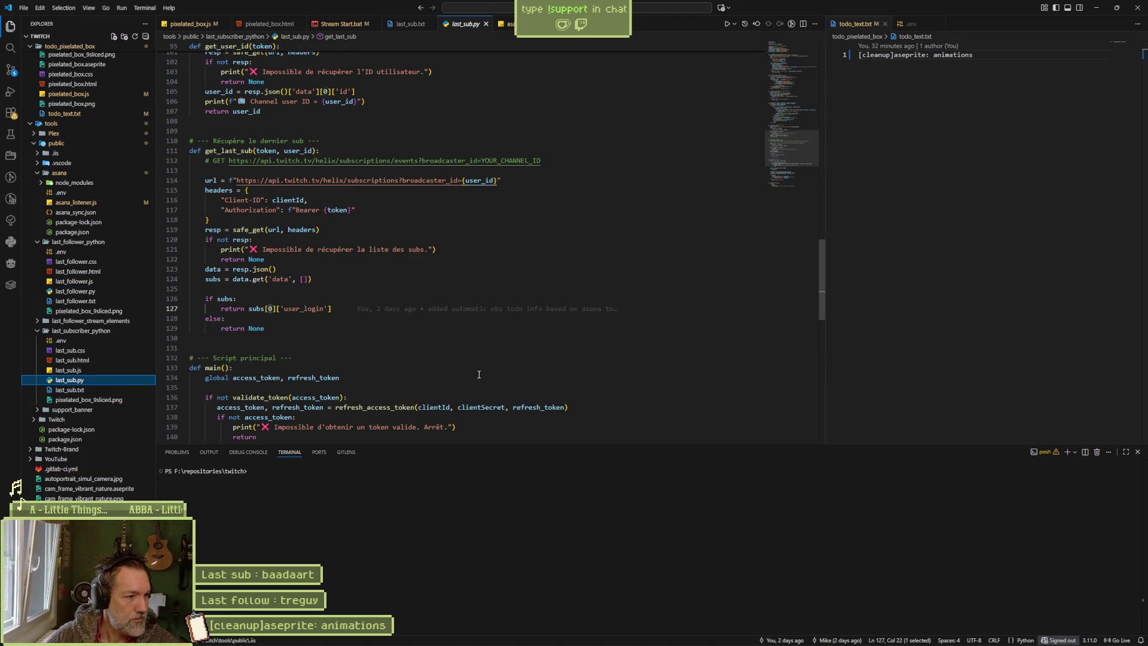
- Glance at last_sub.js, then place the cursor on the subs = data.get line 124 in last_sub.py
click(305, 348)
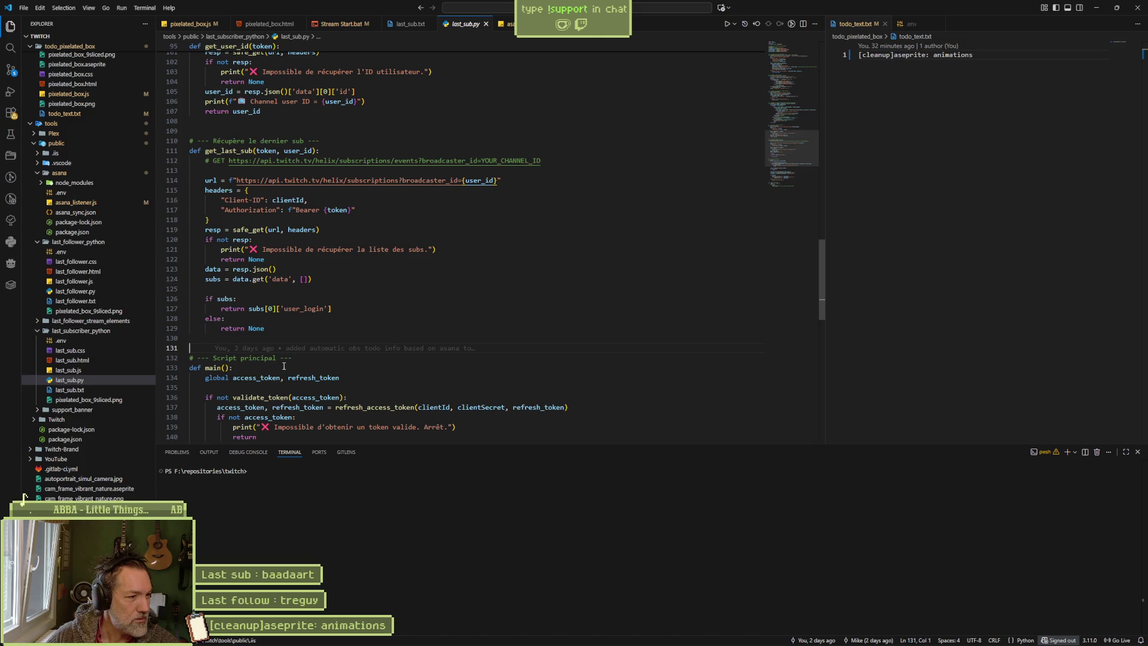
click(88, 370)
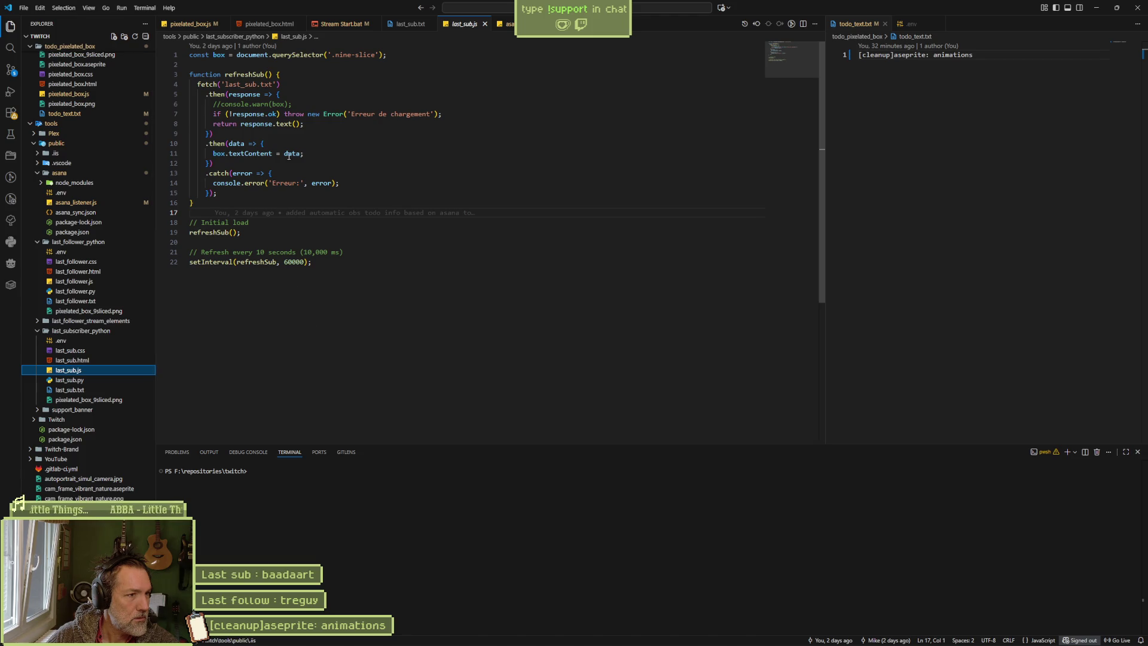
click(110, 381)
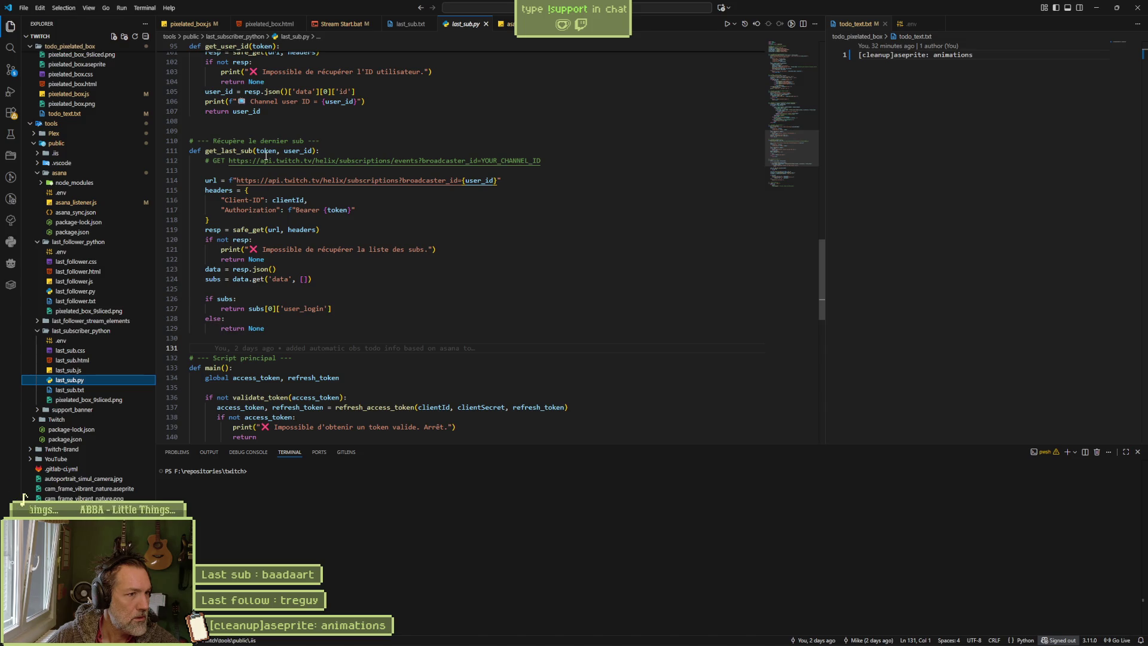
scroll(410, 318, up, 4)
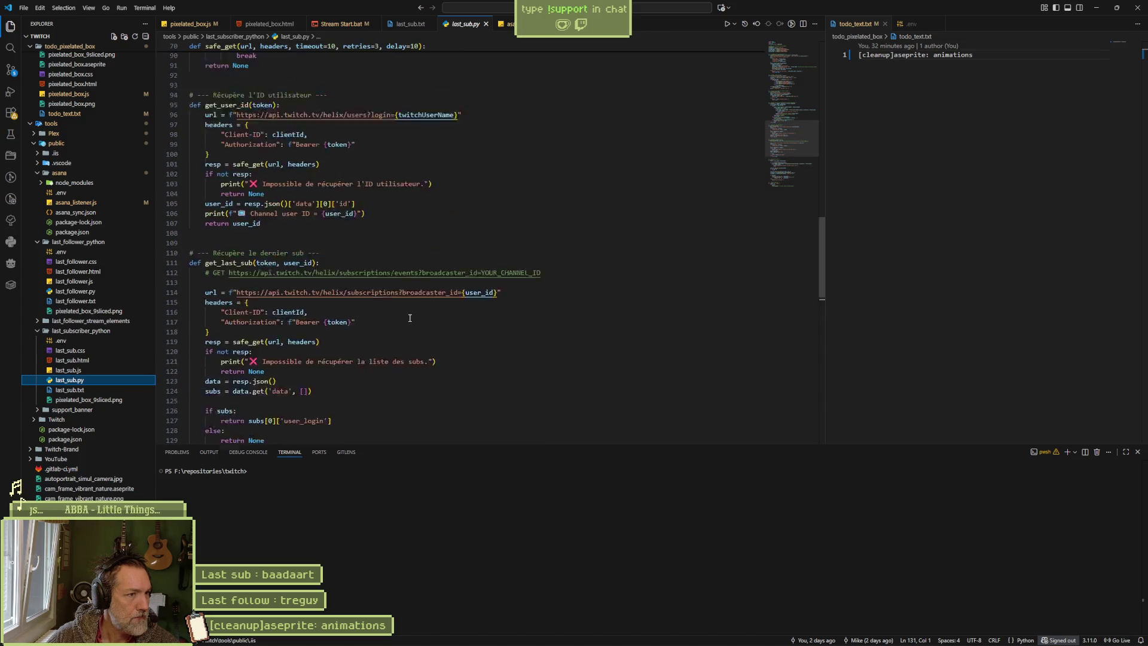
scroll(410, 317, up, 1)
scroll(411, 319, down, 2)
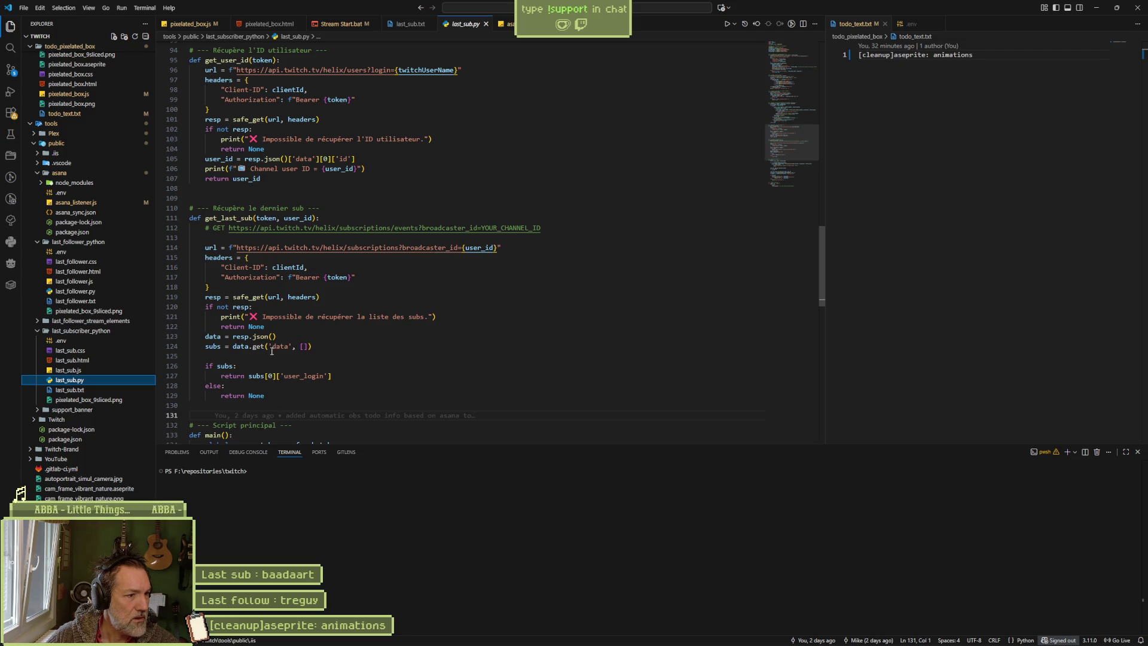
click(318, 347)
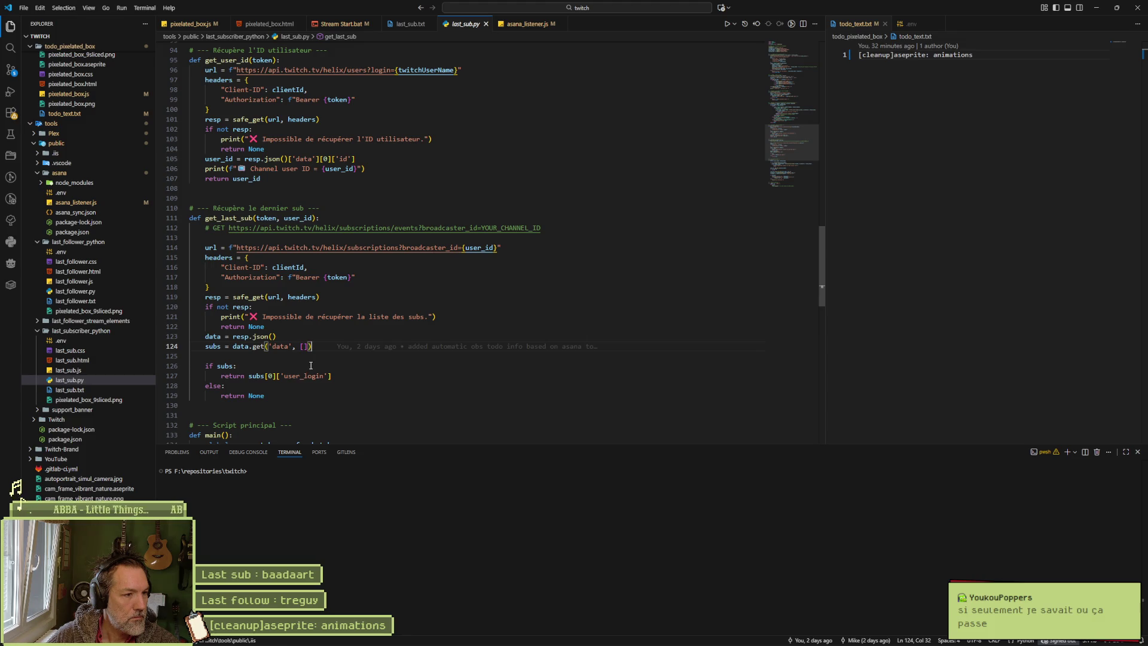
- Add a 'for sub in subs:' loop below the subs assignment in get_last_sub
click(232, 357)
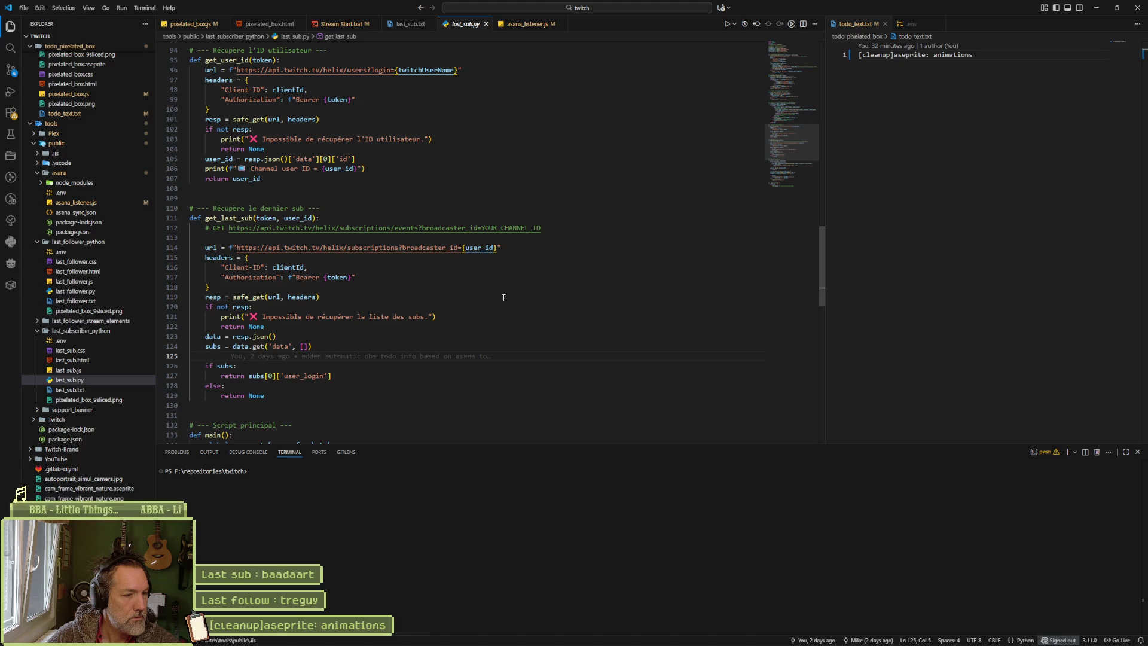
text(console.log())
key(Left)
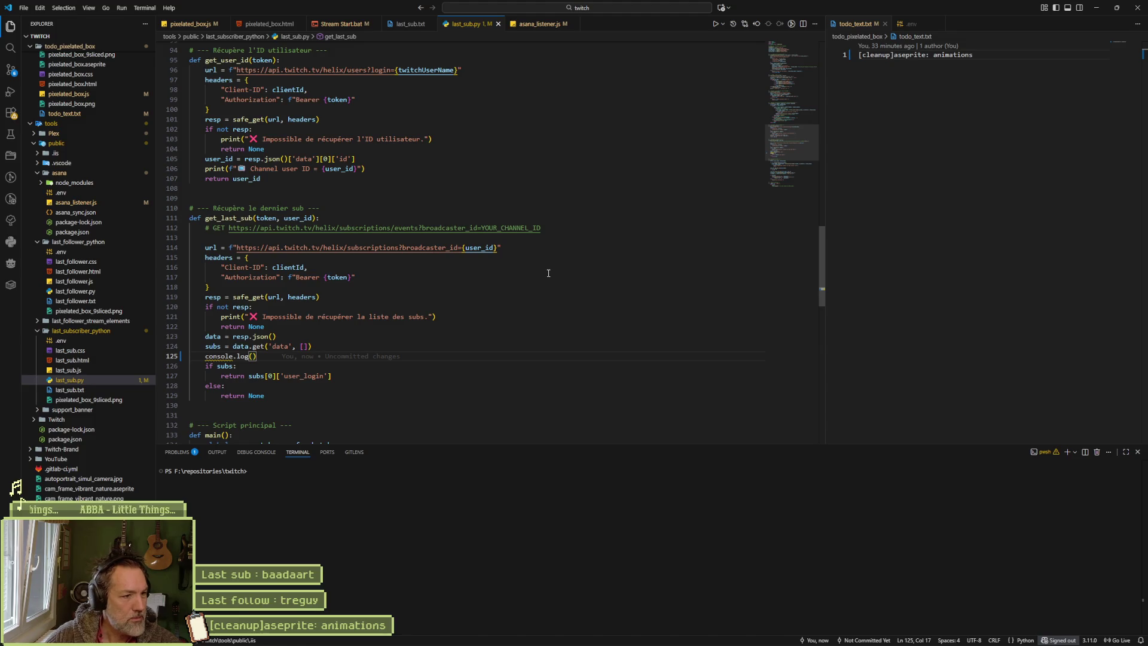
mouse_move(220, 346)
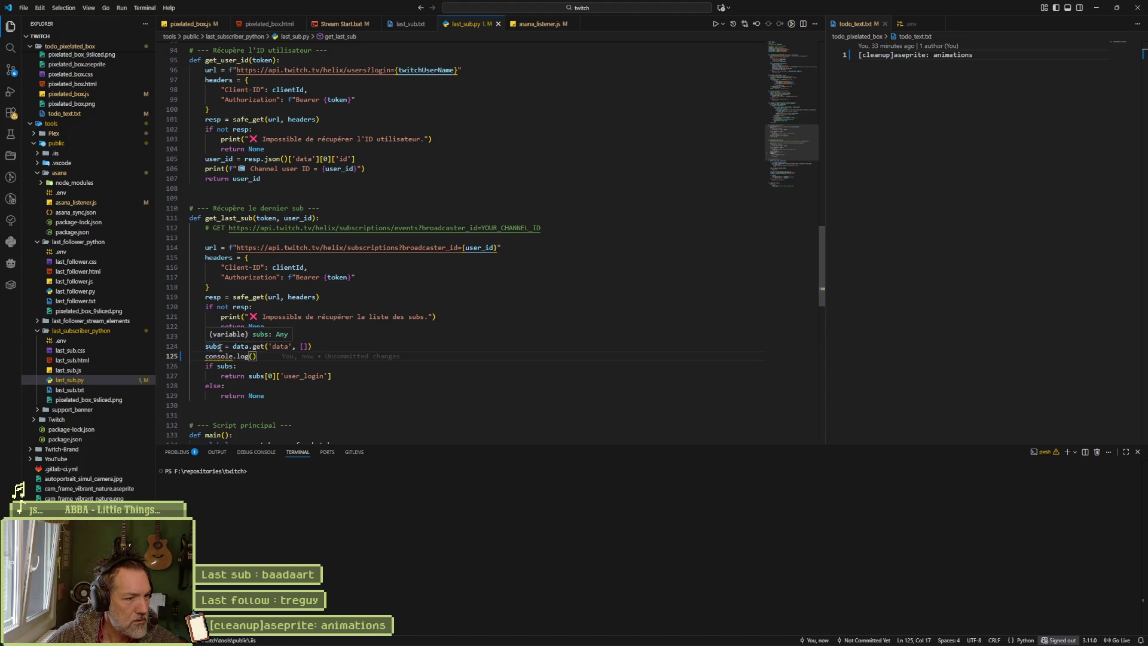
click(372, 366)
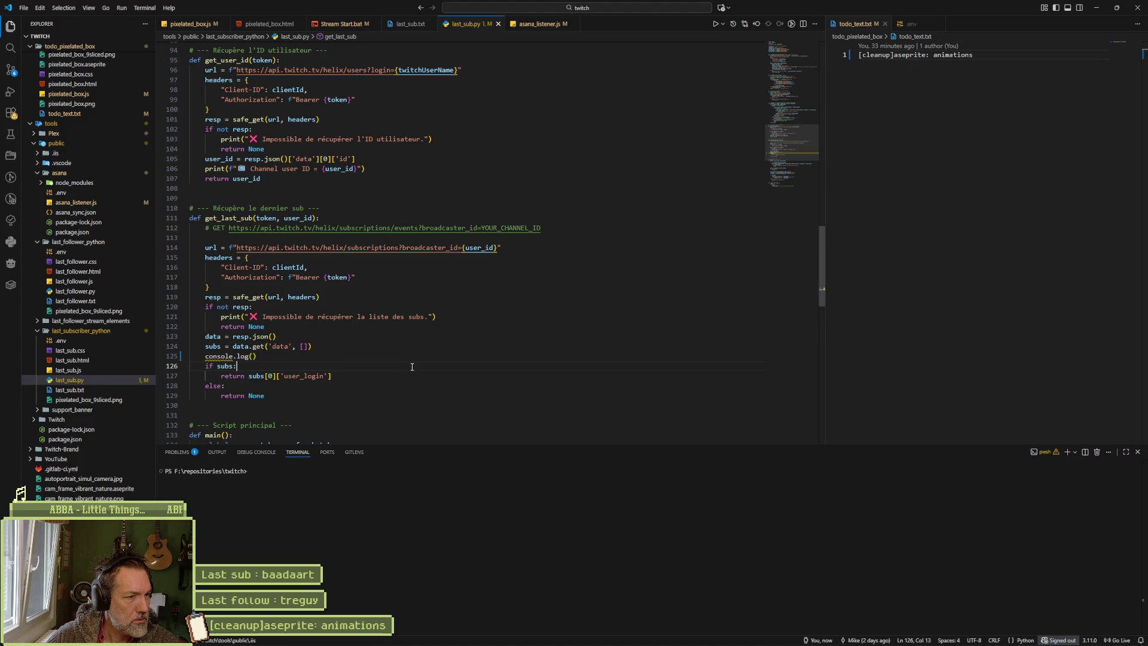
click(369, 356)
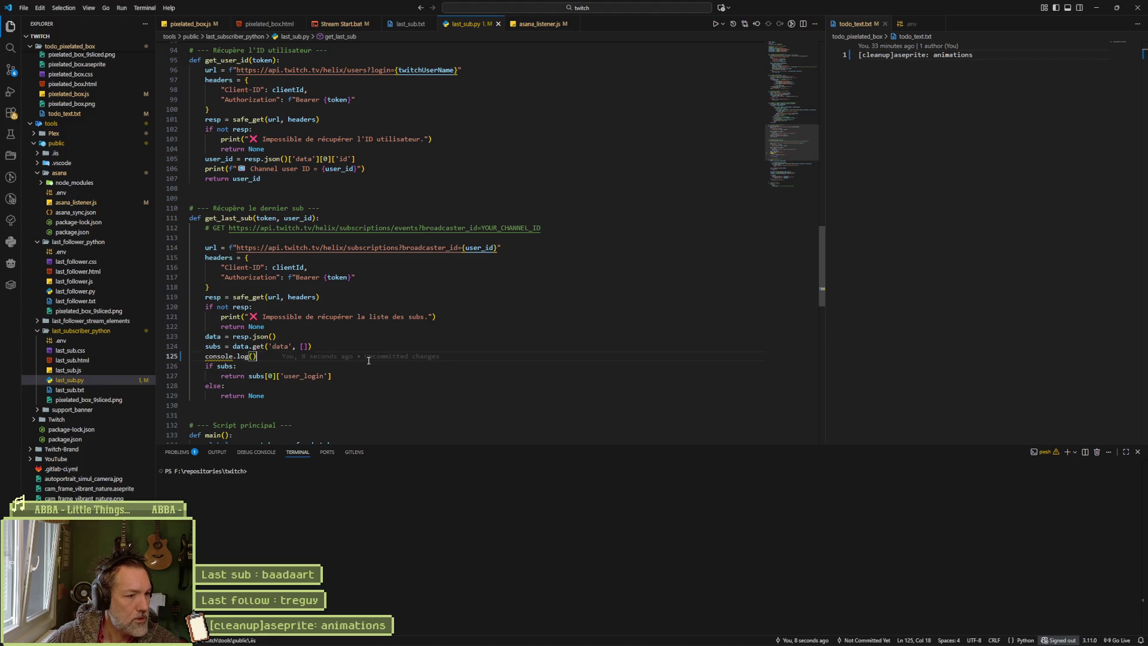
key(Return)
text(for)
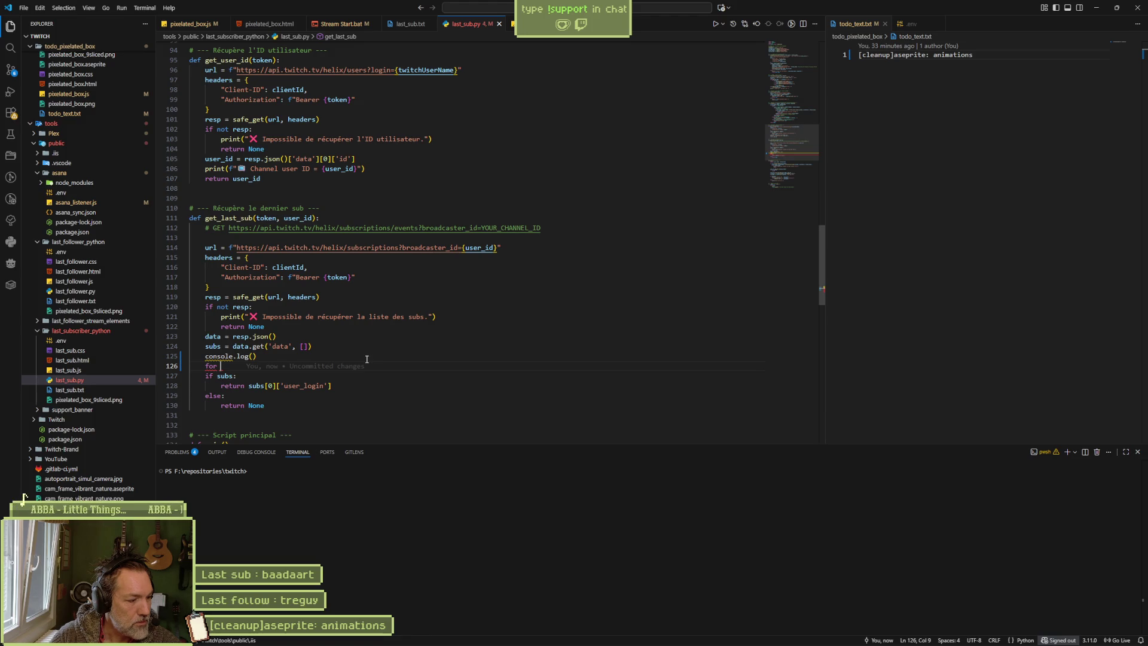
text(sub in subs:)
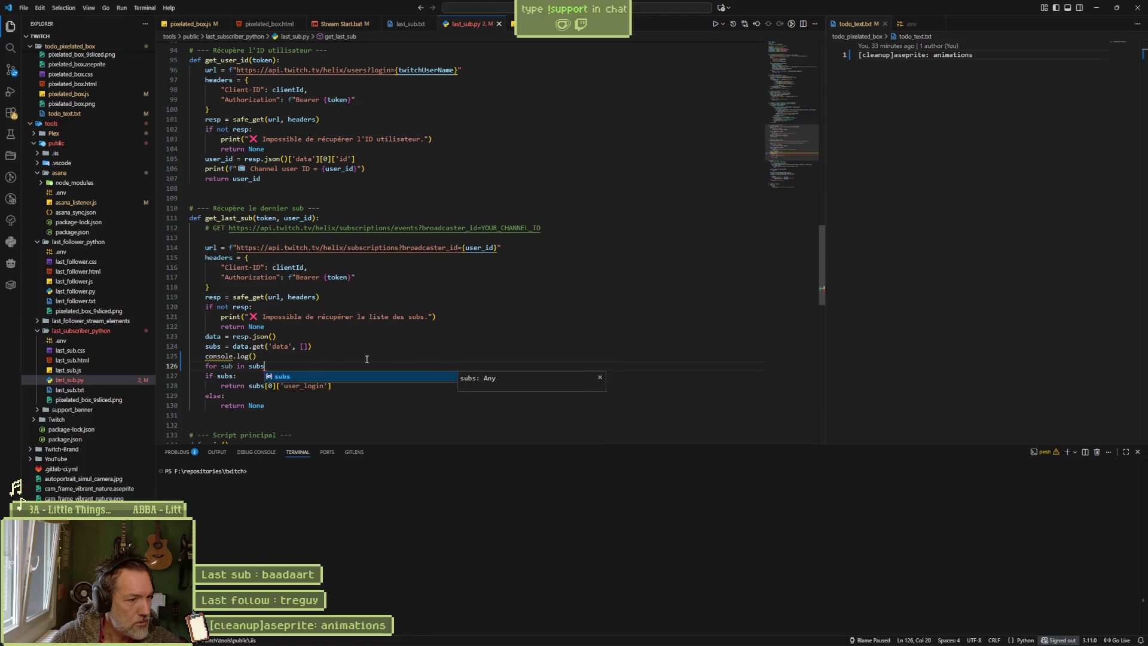
key(BackSpace)
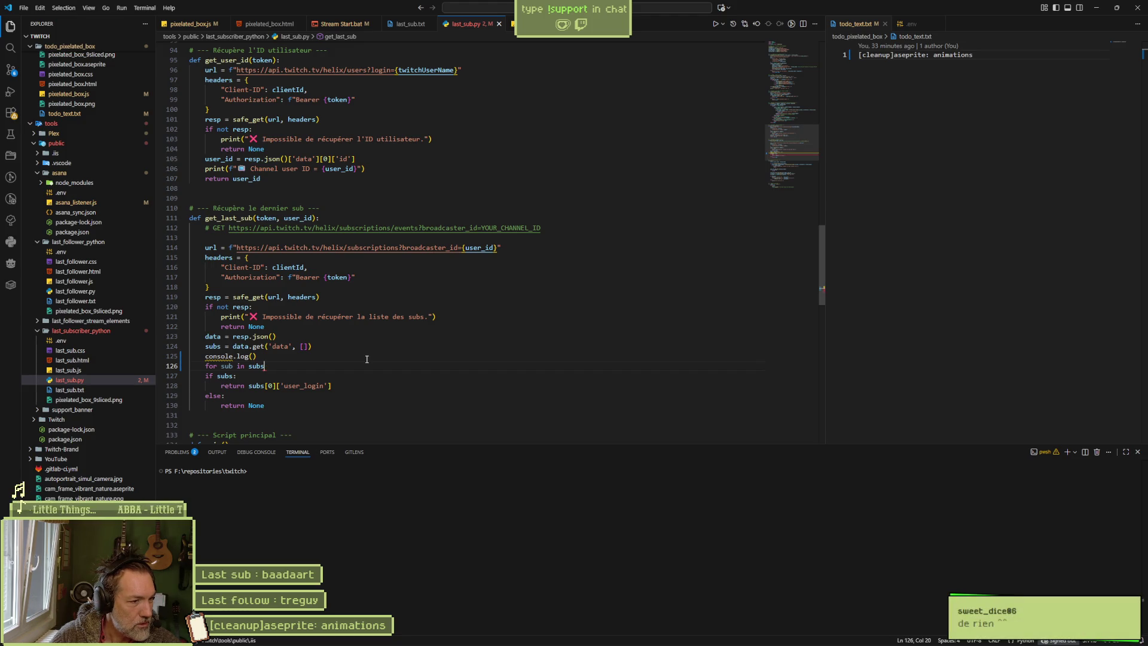
text(:)
key(Return)
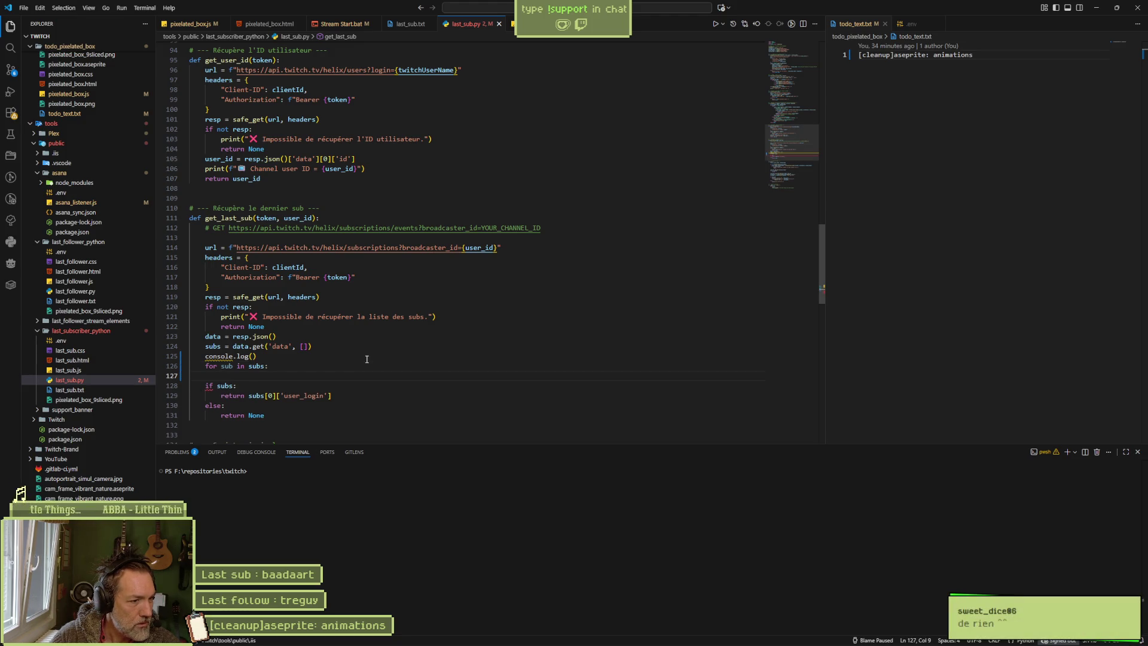
- Remove the console.log() line, give the loop a print("sub: ", sub) body, then minimize VS Code
triple_click(366, 358)
key(BackSpace)
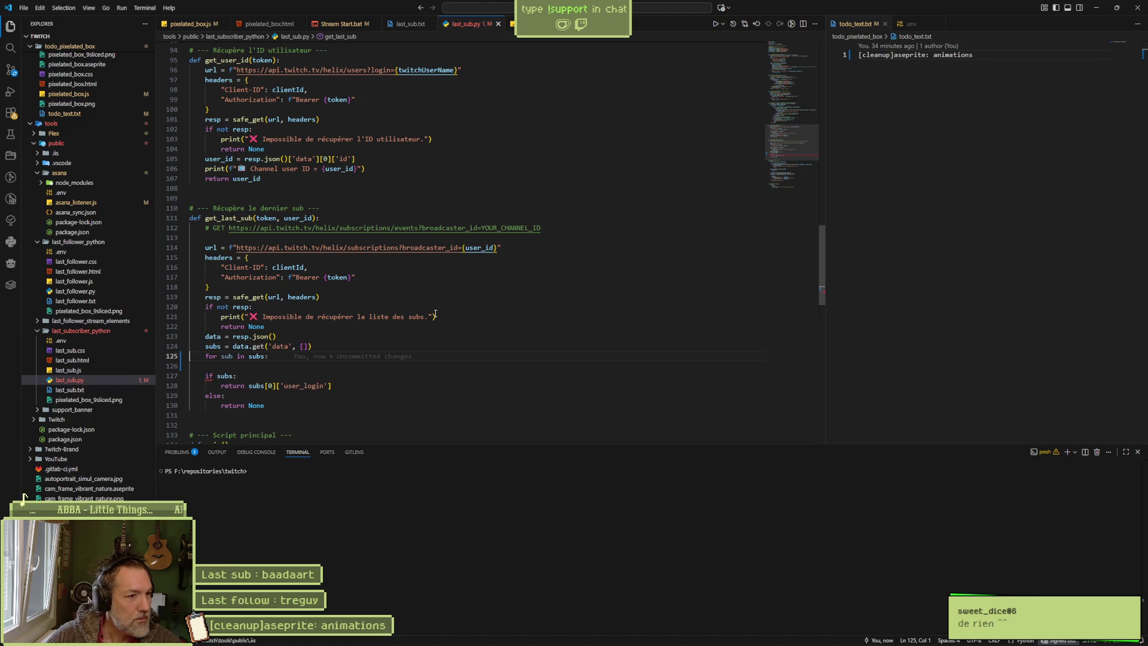
drag(454, 317, 455, 308)
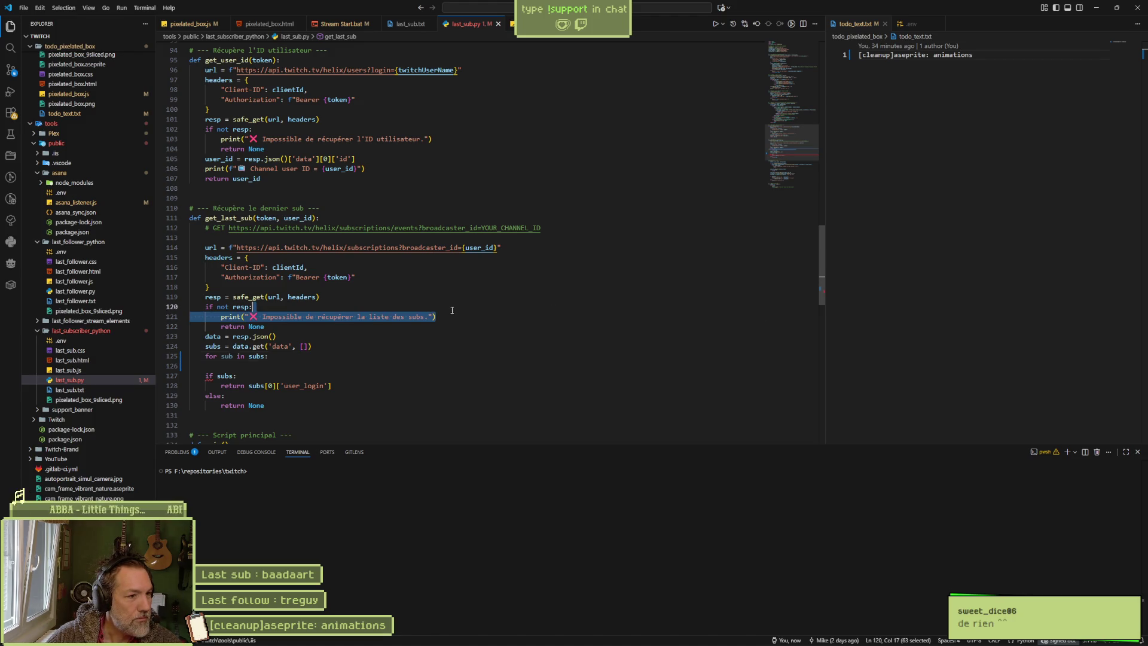
key(ctrl+c)
click(335, 360)
key(ctrl+v)
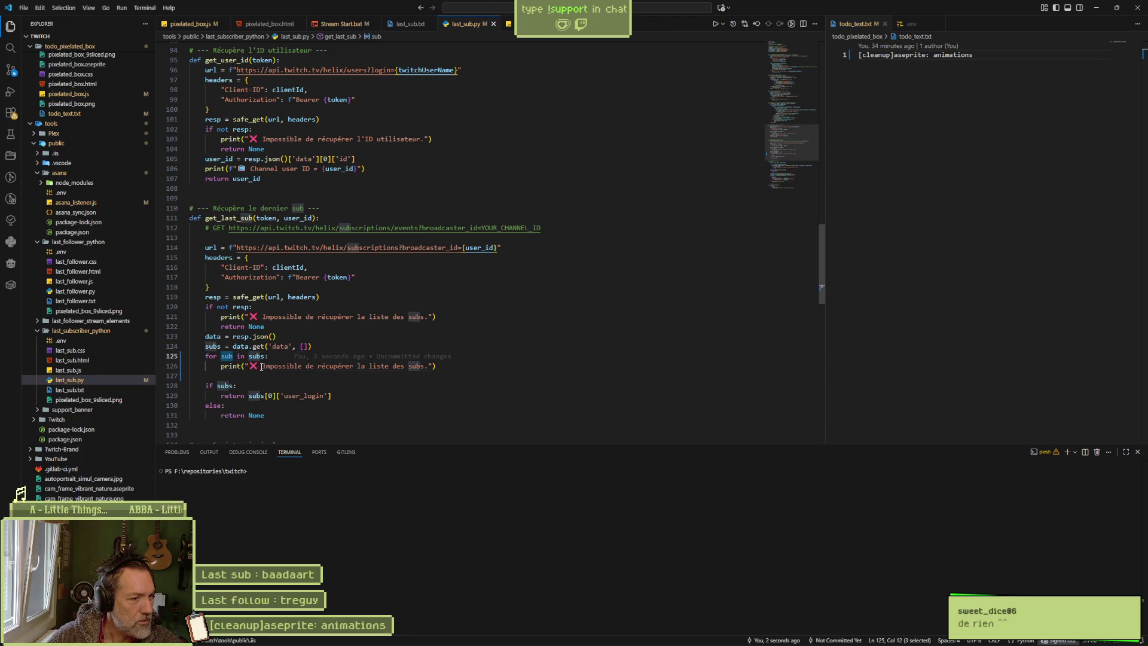
drag(249, 366, 419, 366)
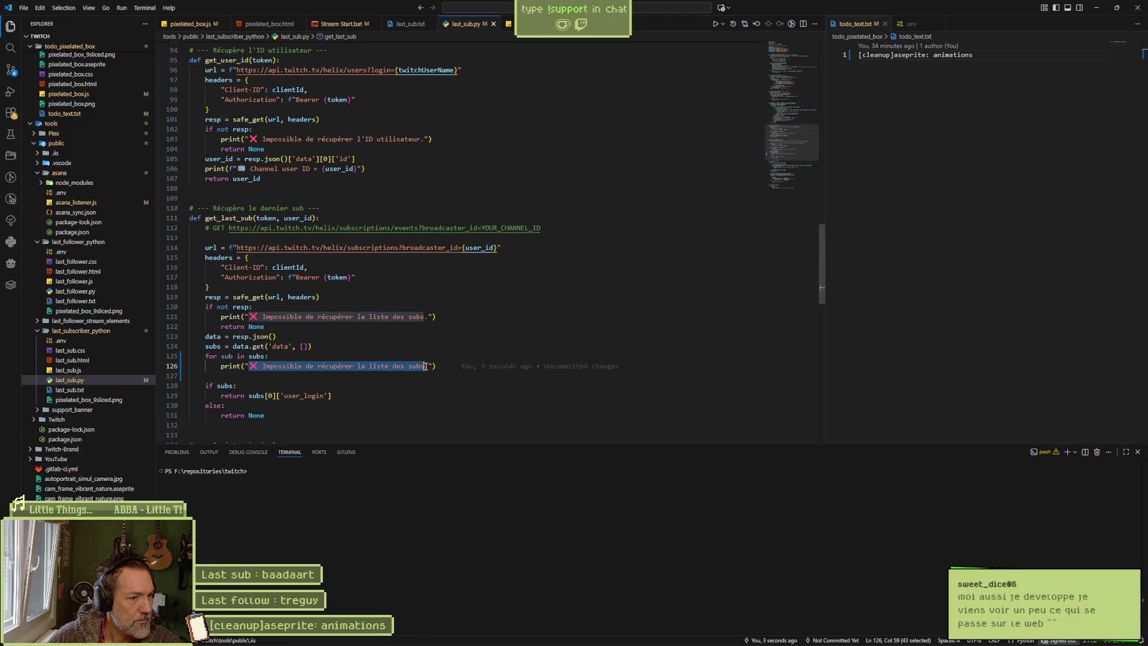
text(sub: ", sub)
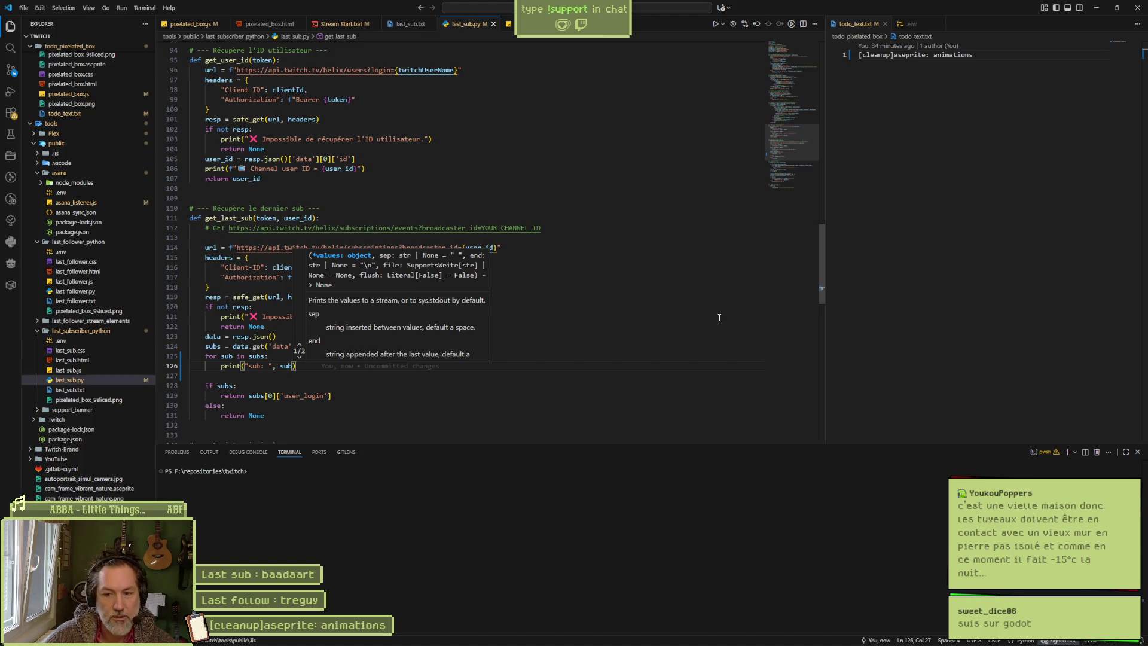
click(554, 275)
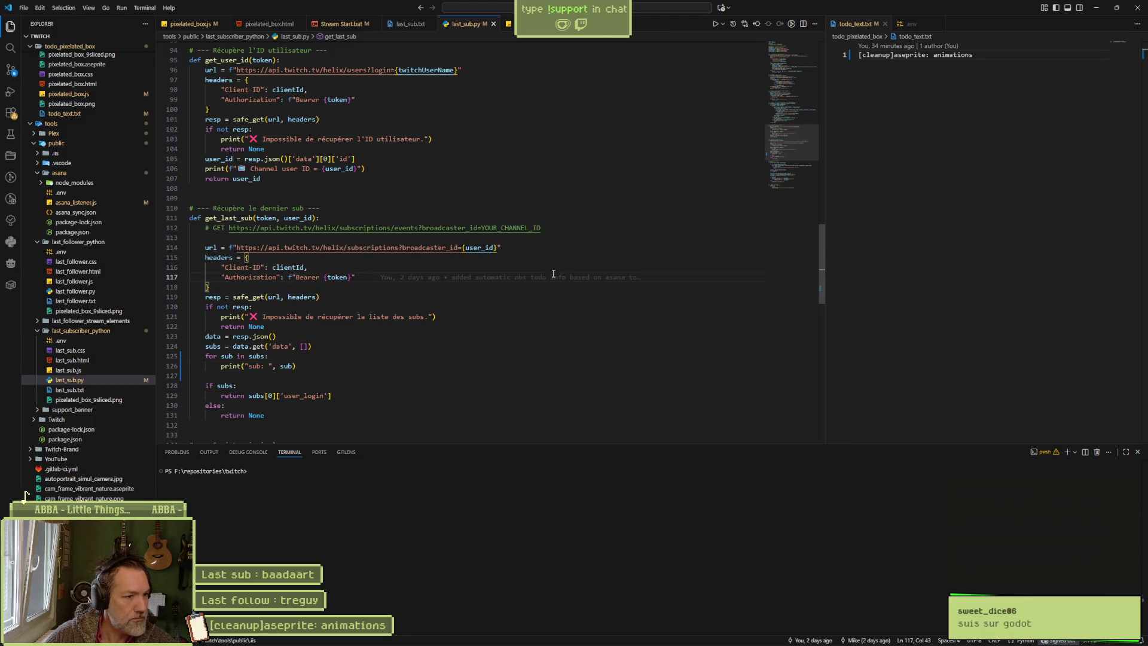
click(1094, 8)
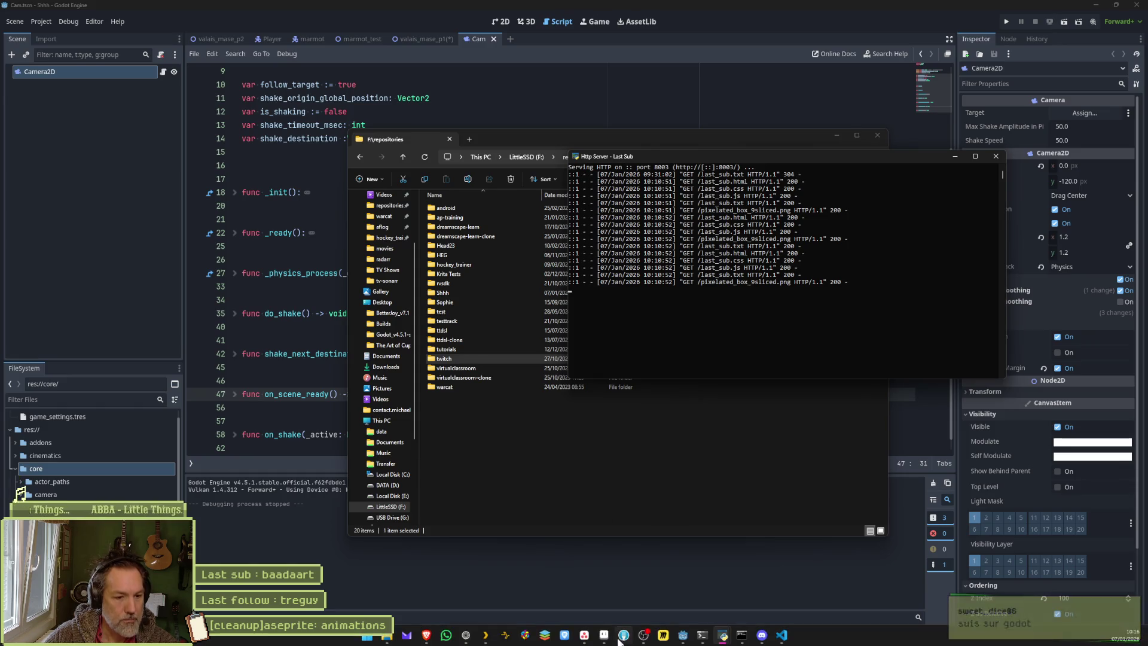
- Close all terminal, Python server and other leftover program windows from the taskbar
click(703, 633)
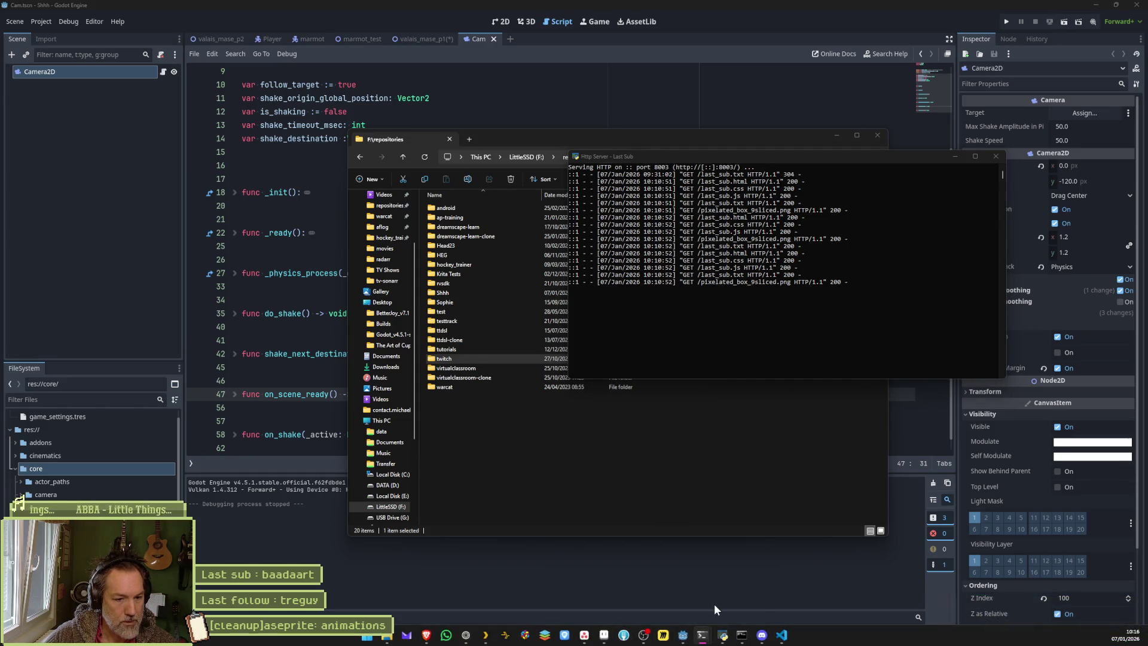
click(716, 608)
right_click(711, 619)
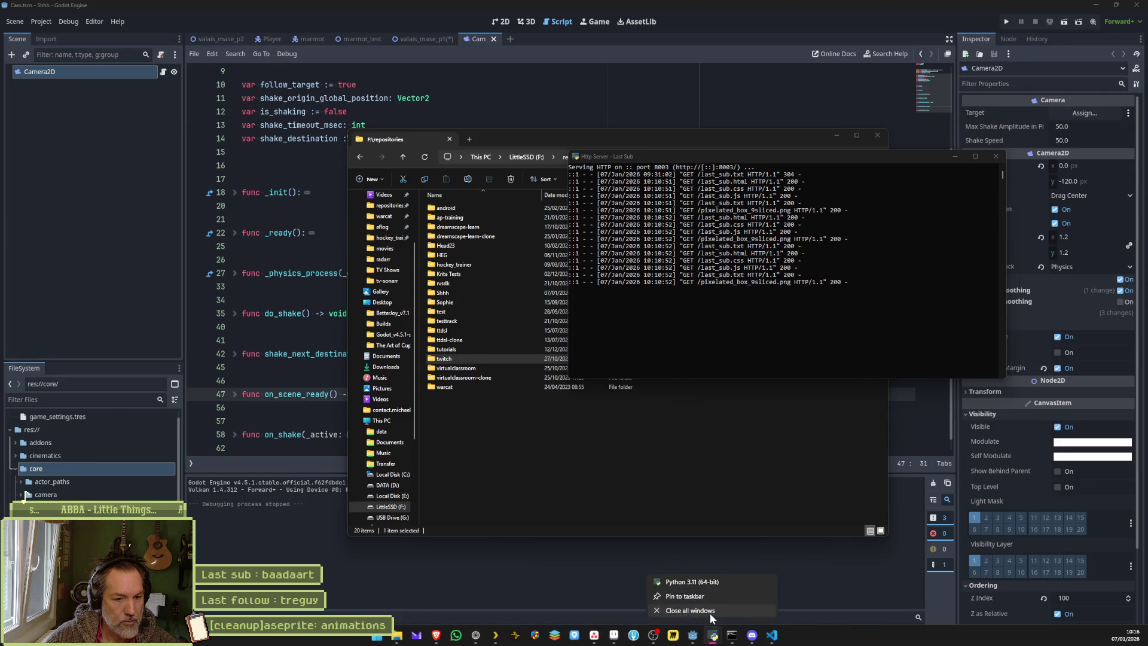
click(711, 612)
right_click(721, 635)
click(702, 627)
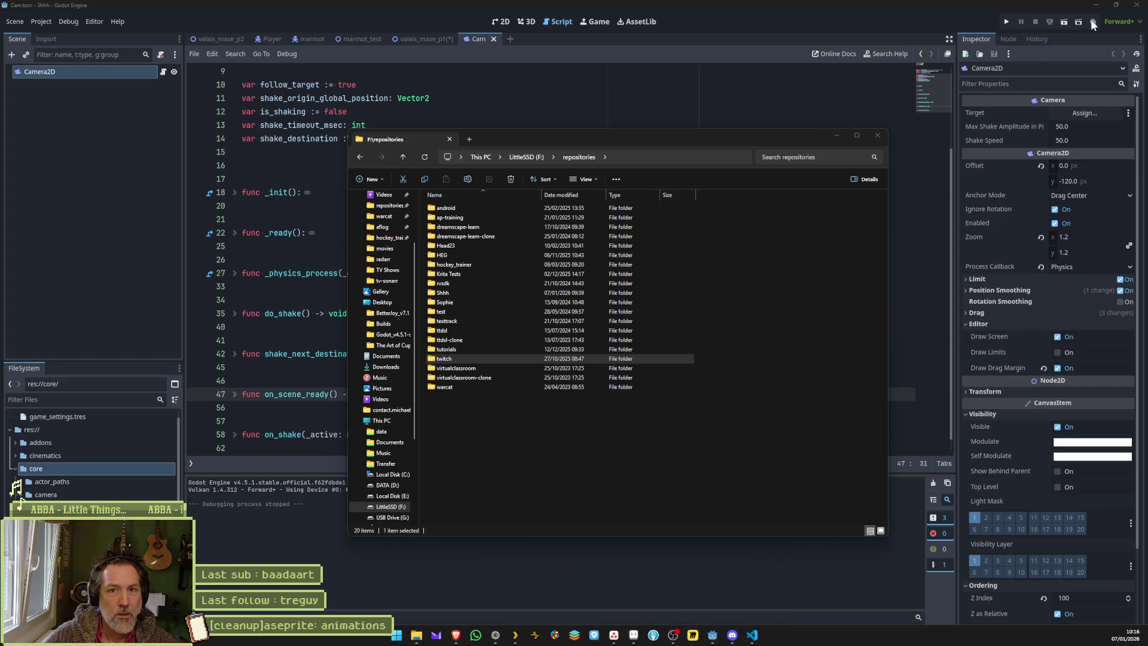
- Minimize Godot, the browser and Aseprite, and close File Explorer
click(1098, 3)
click(1100, 3)
click(1100, 2)
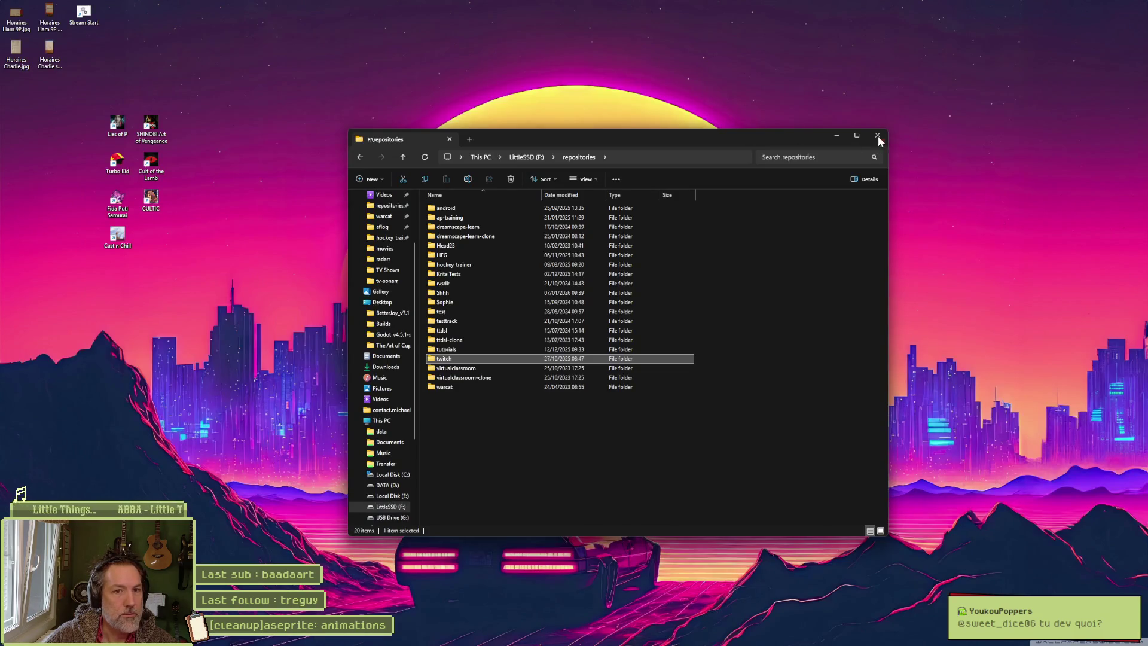
click(878, 137)
- Launch Stream Start, minimize the new Last Sub server console, and open File Explorer
double_click(87, 17)
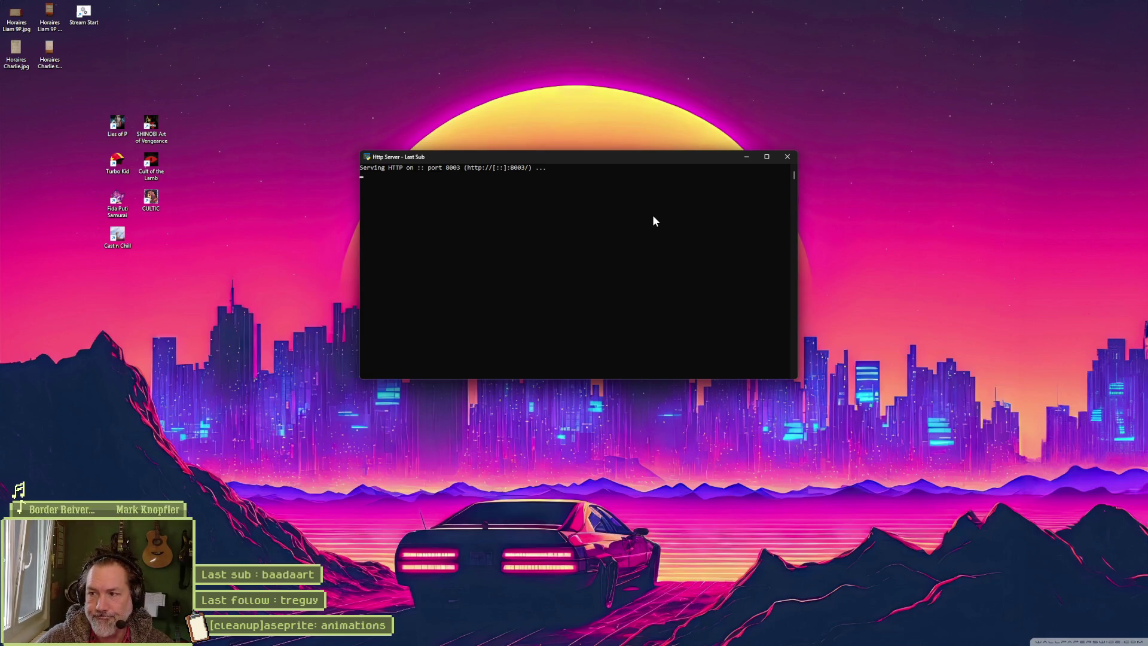
mouse_move(681, 637)
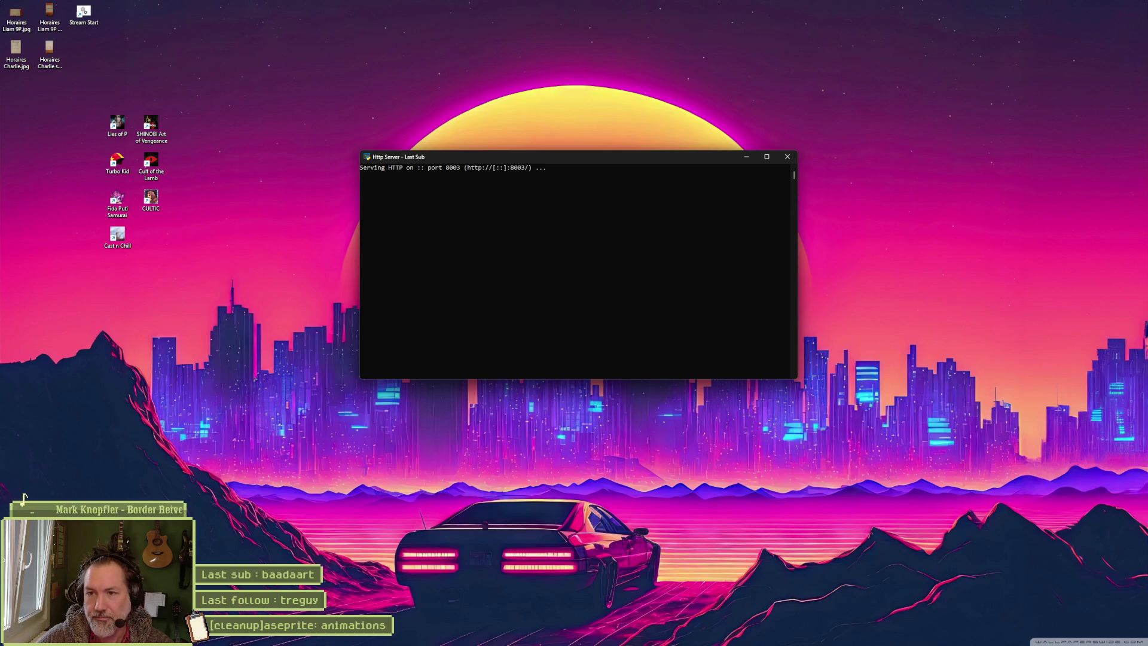
click(747, 157)
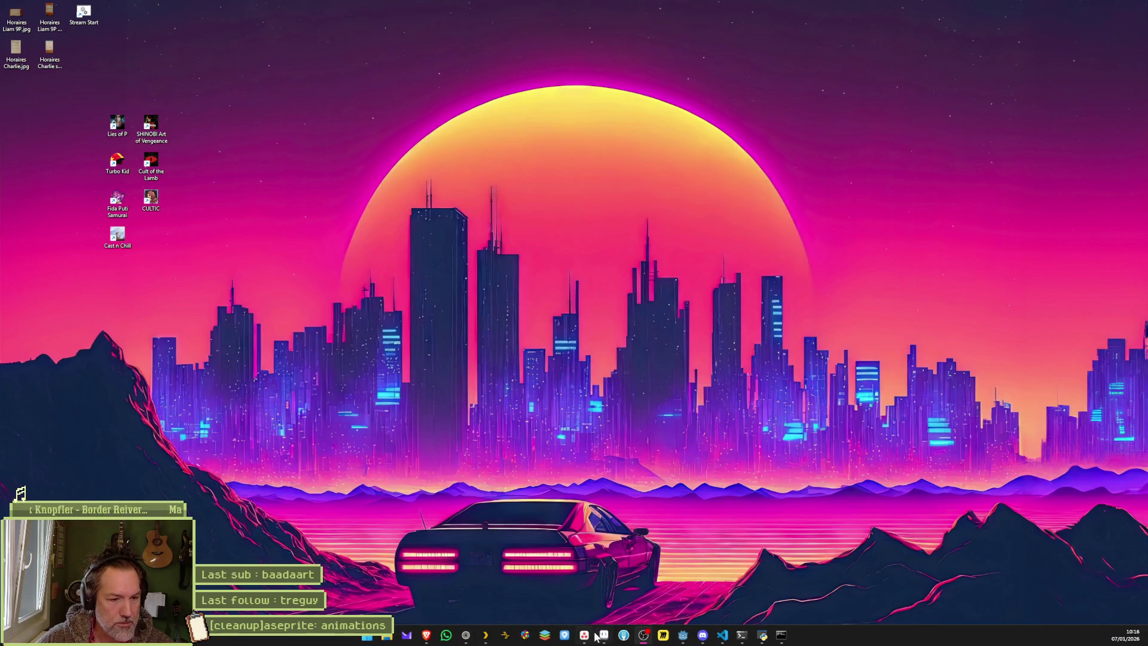
key(super+e)
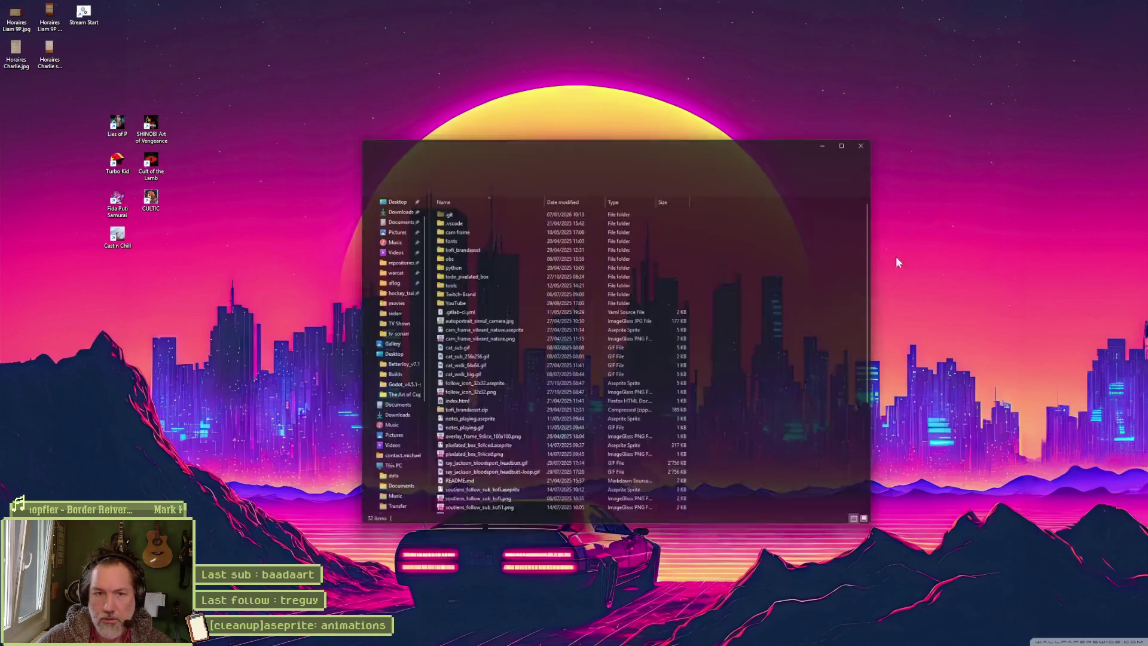
- Browse tools > public > last_subscriber_python, then return to the repositories folder
double_click(462, 284)
double_click(475, 216)
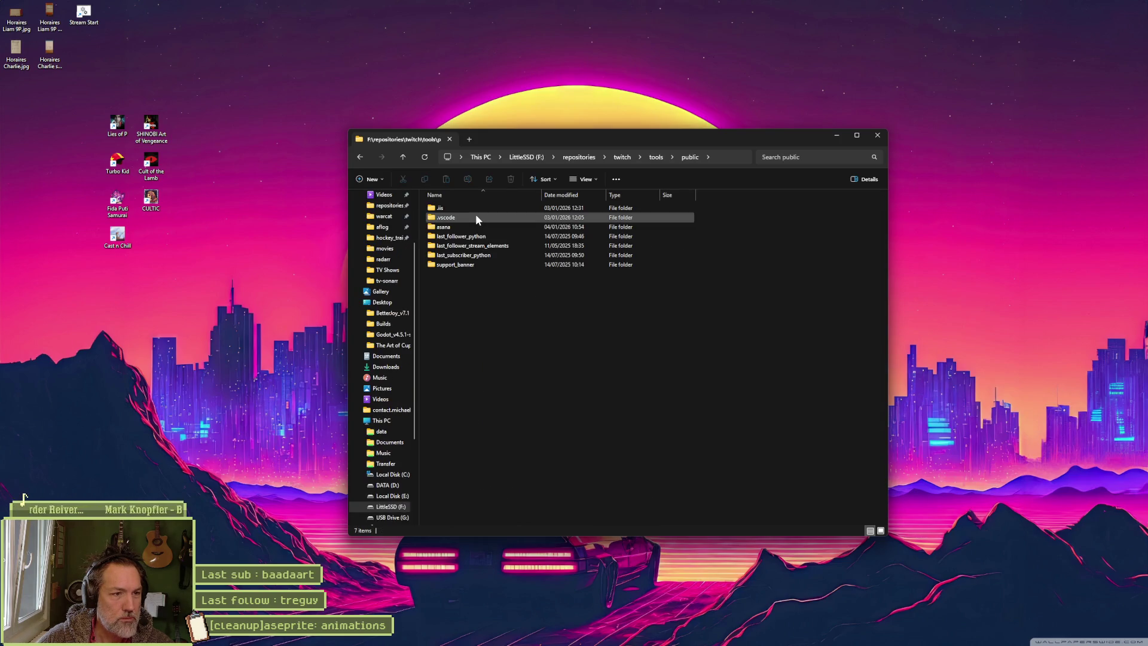
double_click(479, 256)
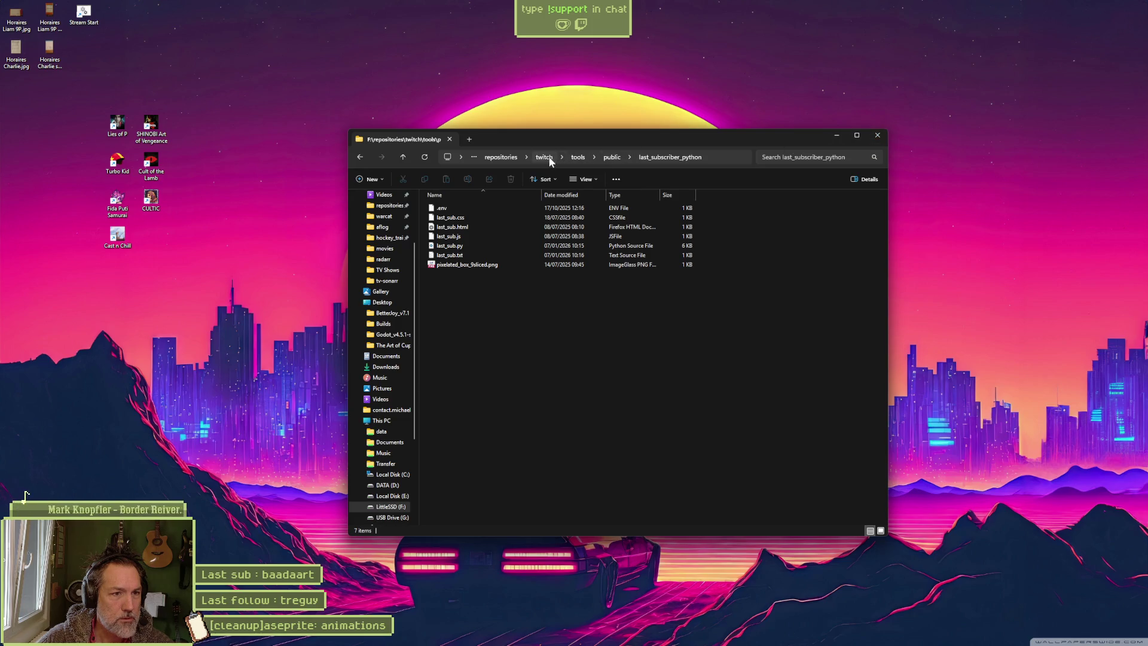
click(503, 156)
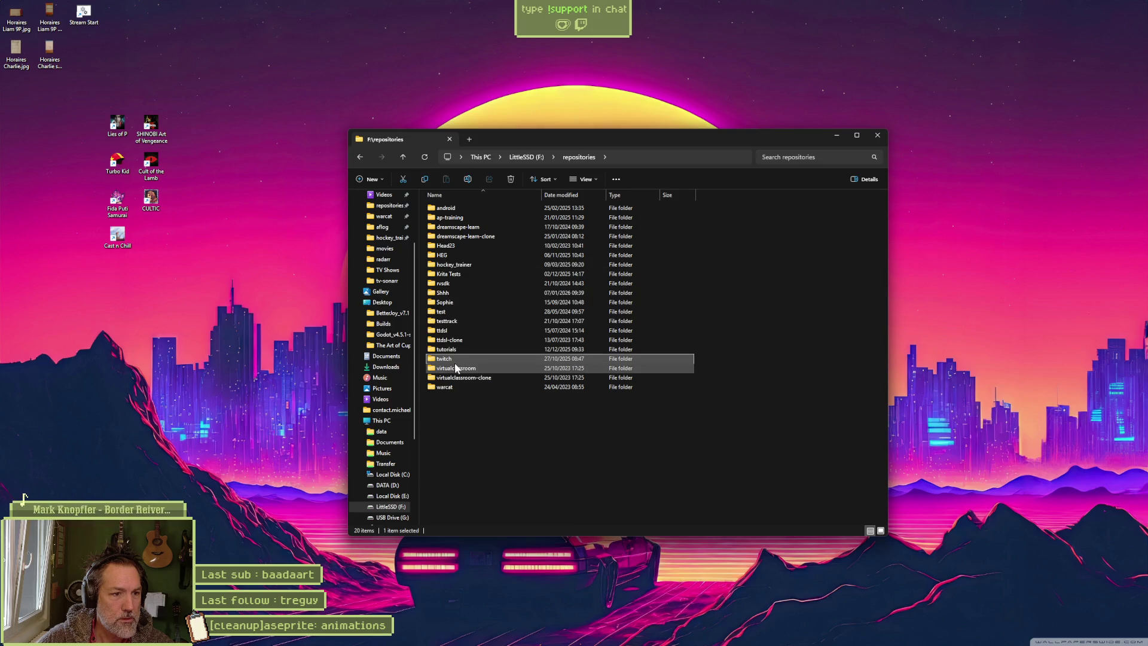
- Open and dismiss the twitch folder's options, then show Stream Start.bat in VS Code
right_click(452, 360)
click(510, 574)
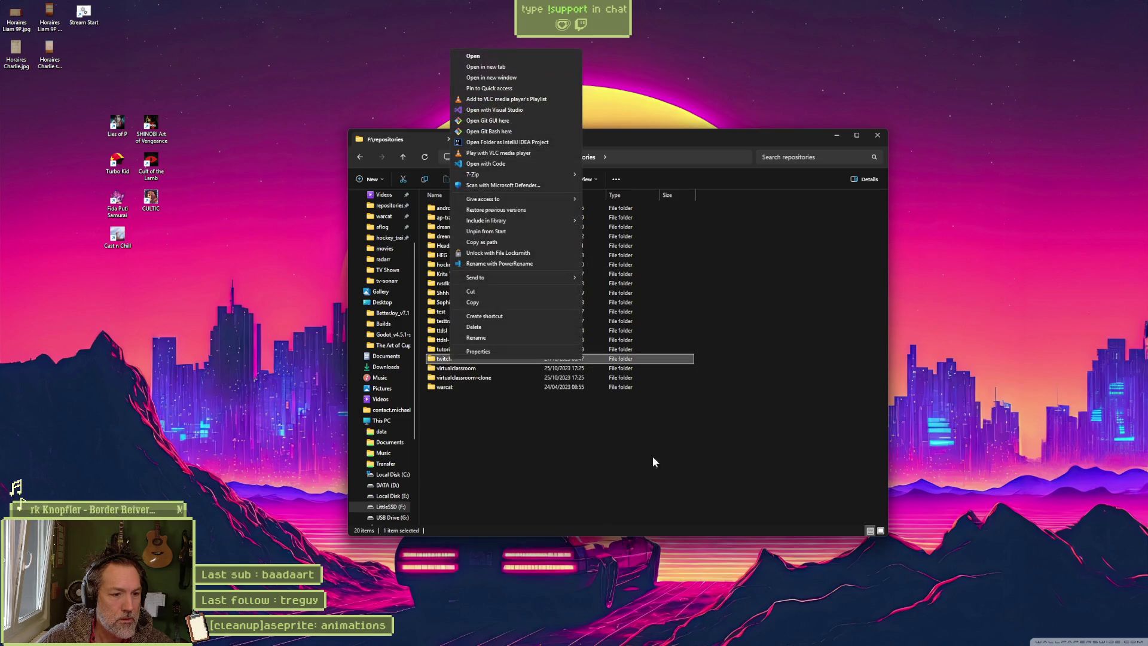
click(754, 261)
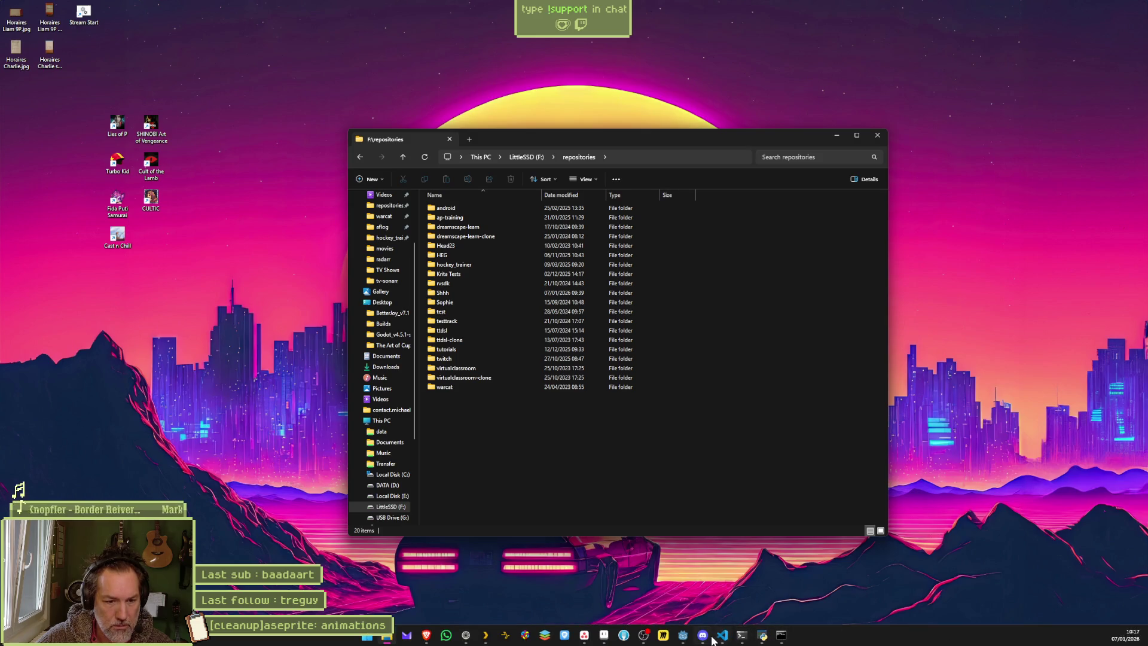
click(720, 637)
click(336, 26)
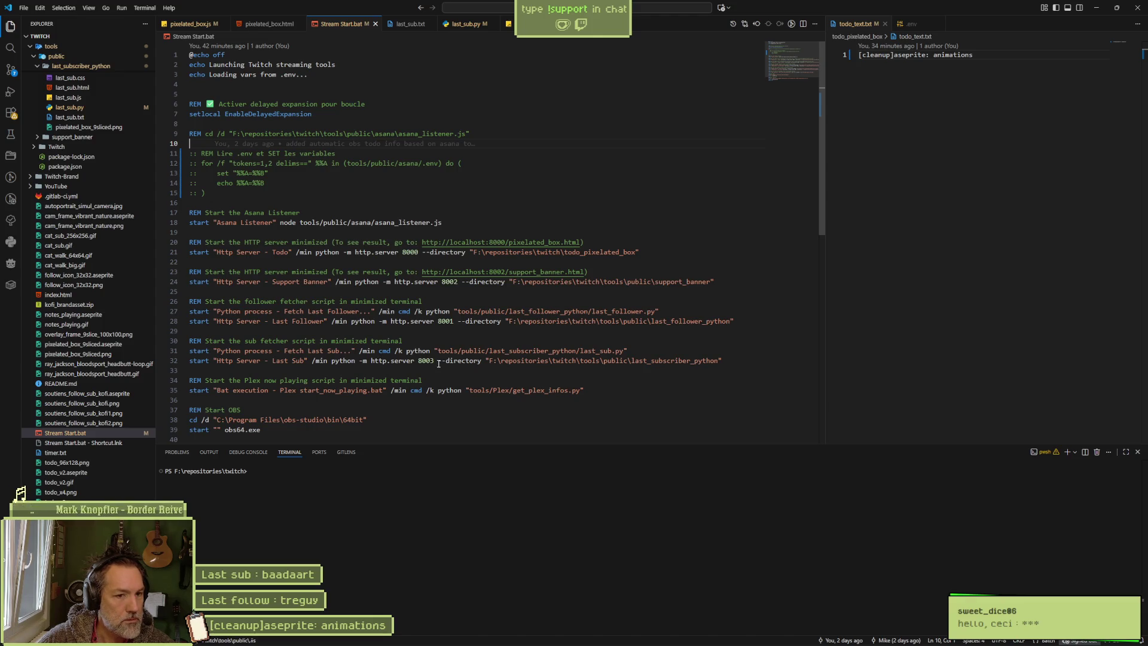
- Select last_subscriber_python on line 32 to confirm port 8003, then bring the browser forward
double_click(635, 361)
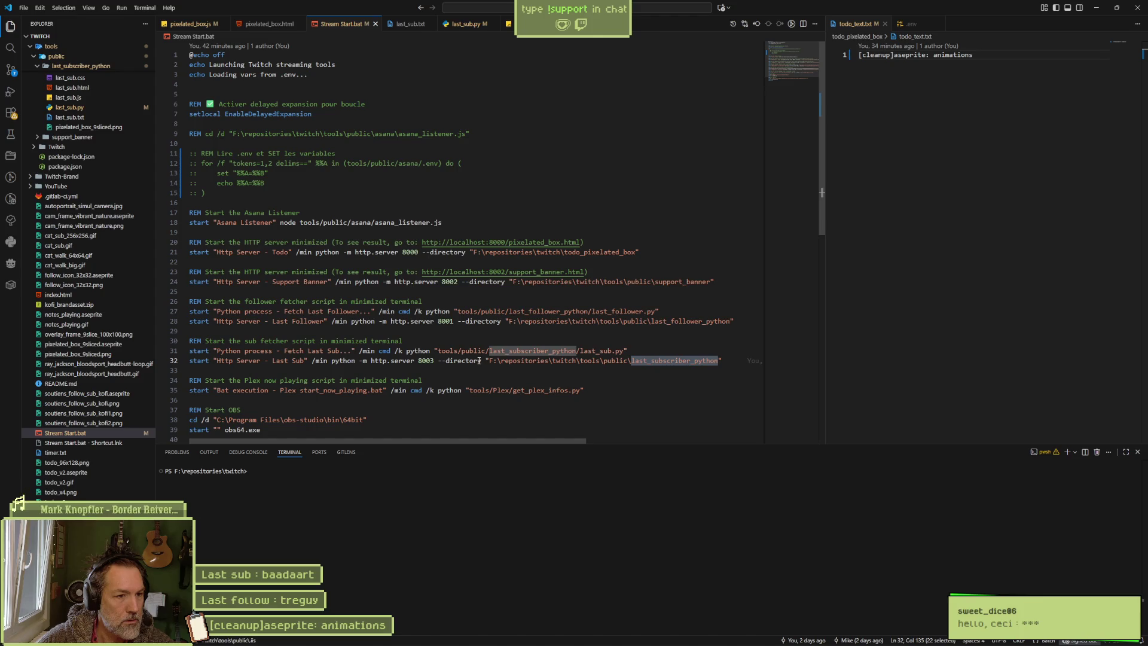
click(468, 636)
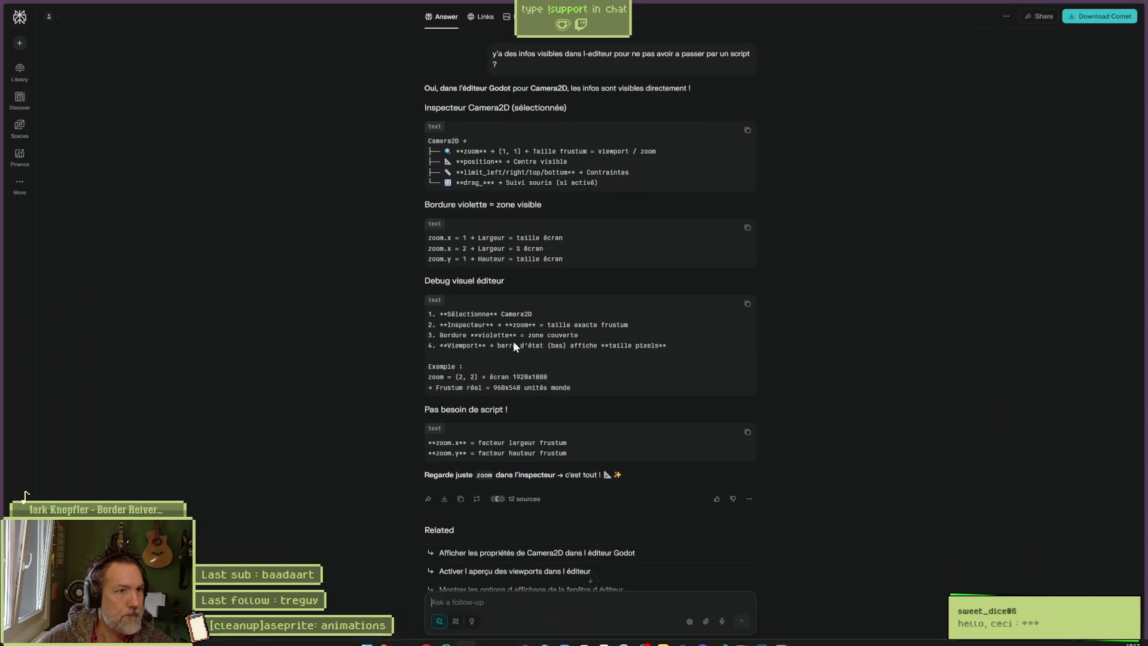
- Load localhost:8003 in a new tab and open the page inspector on it
key(ctrl+t)
text(localhost:8000/)
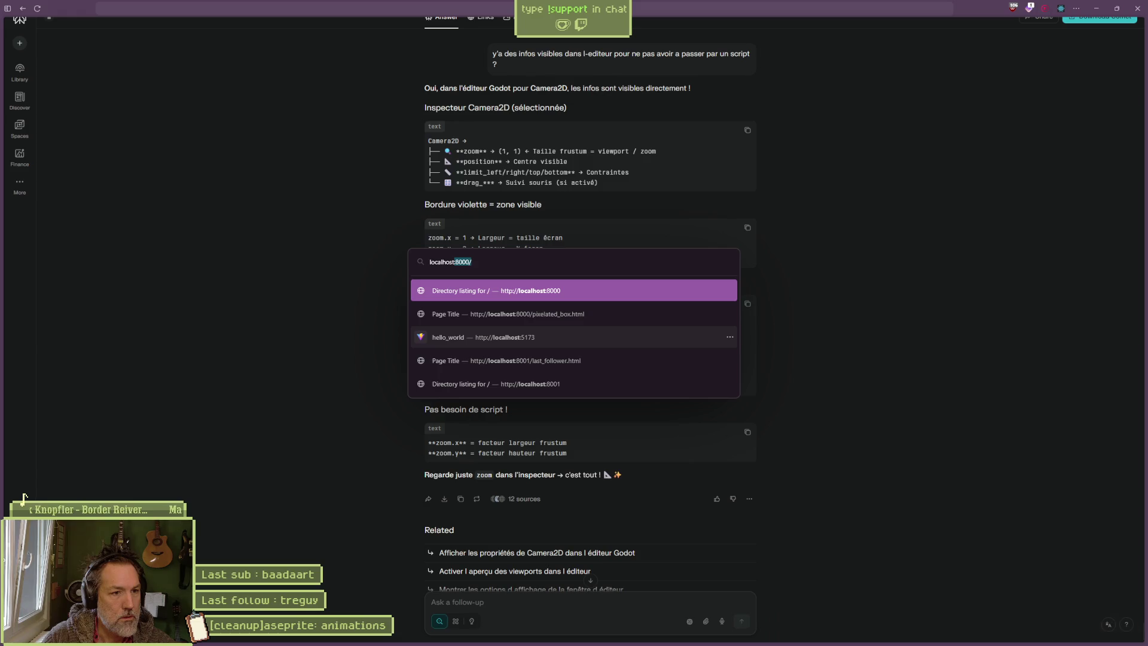
key(BackSpace)
key(BackSpace)
text(3/last_subscriber_python)
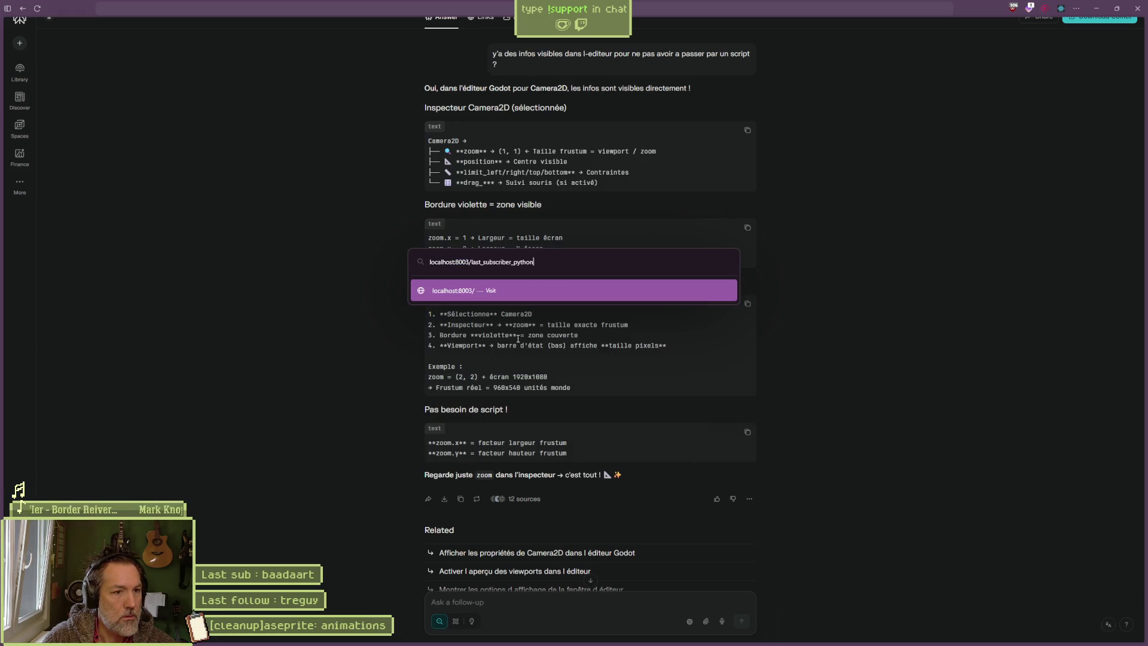
key(Return)
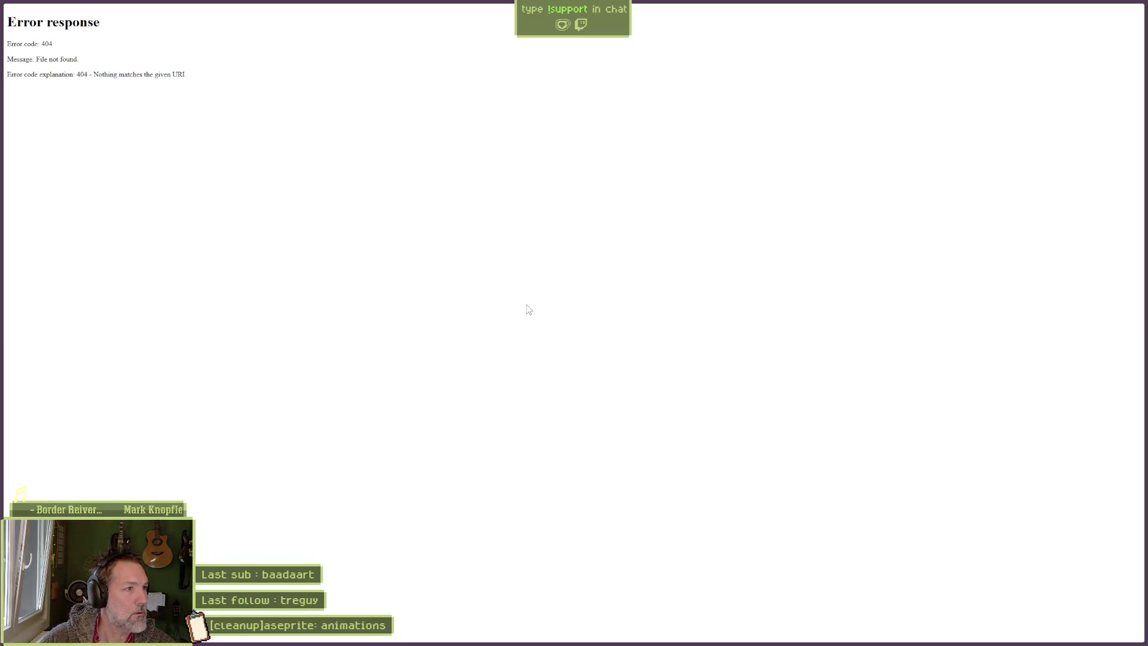
right_click(505, 289)
click(557, 389)
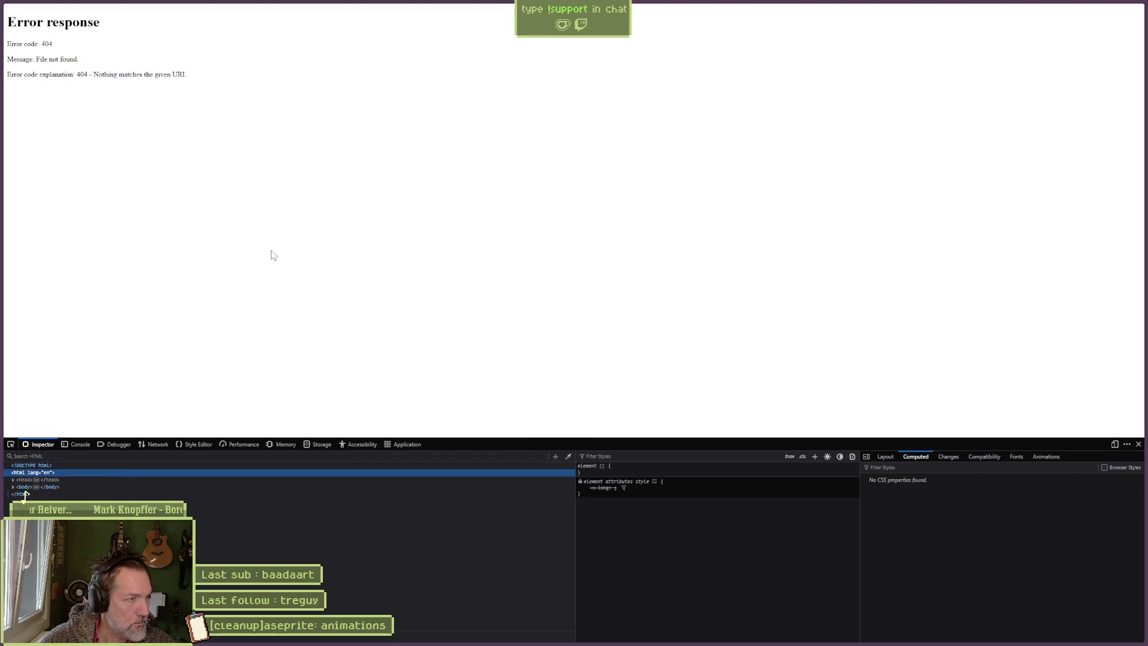
- Open last_sub.html from the server's directory listing, then minimize the browser
key(ctrl+l)
key(End)
key(ctrl+BackSpace)
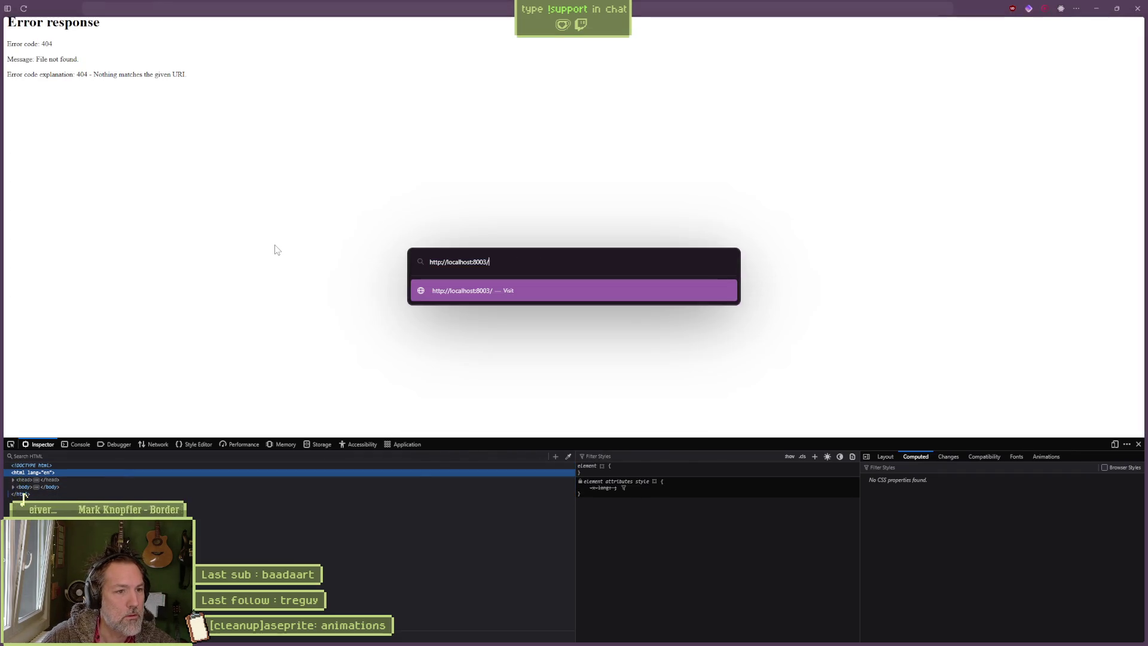
key(Return)
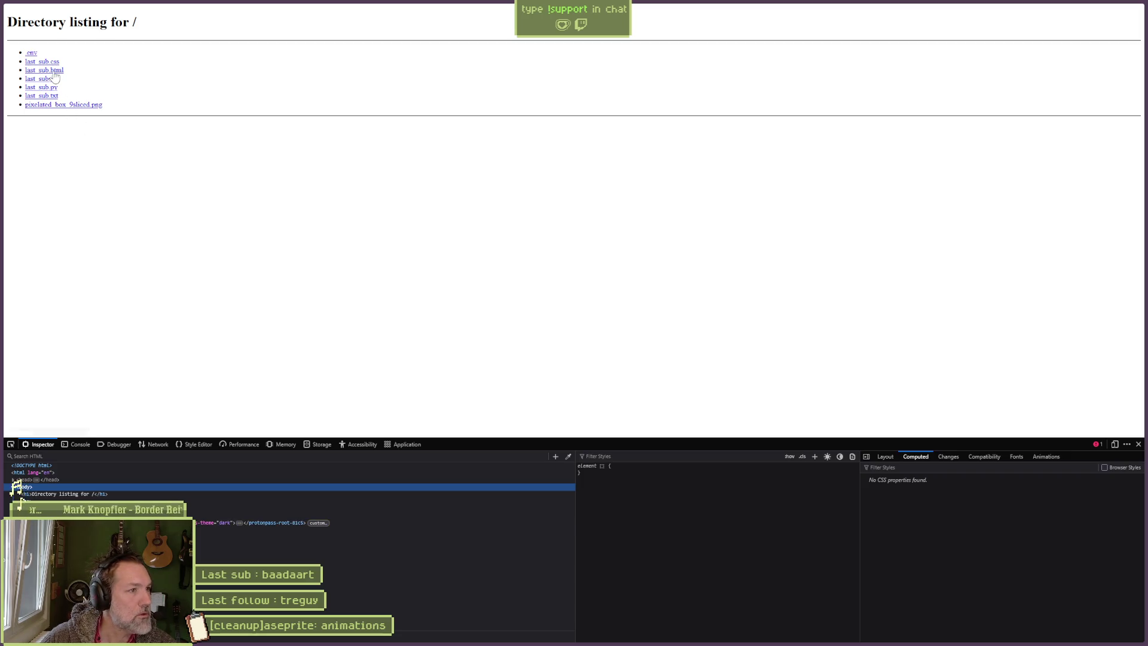
click(53, 70)
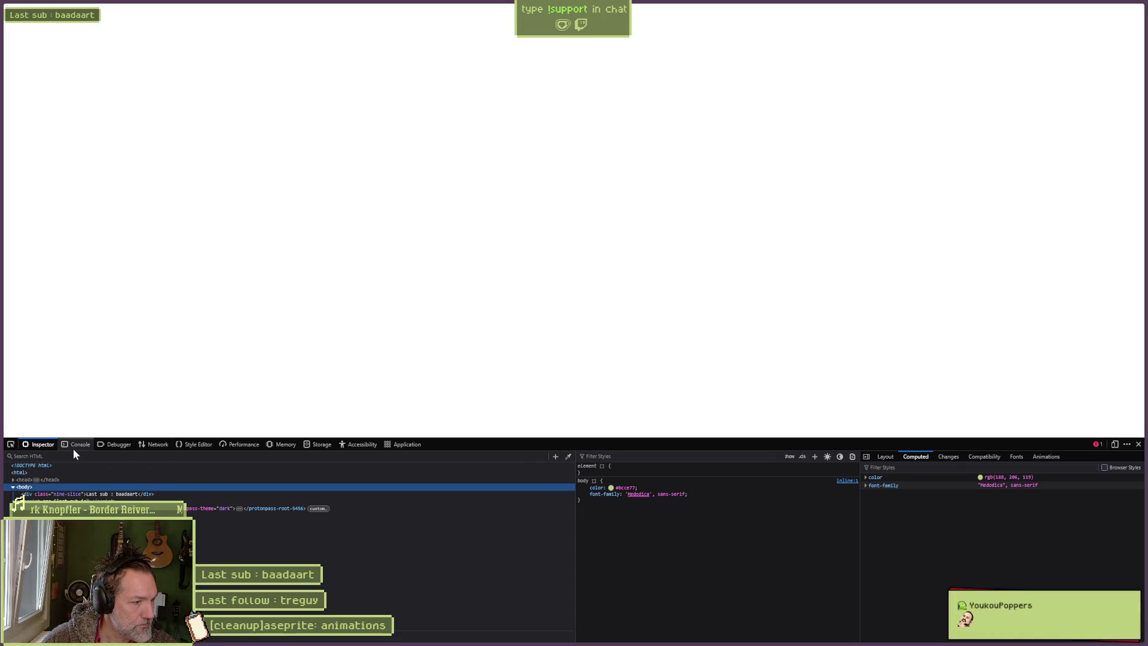
mouse_move(1060, 6)
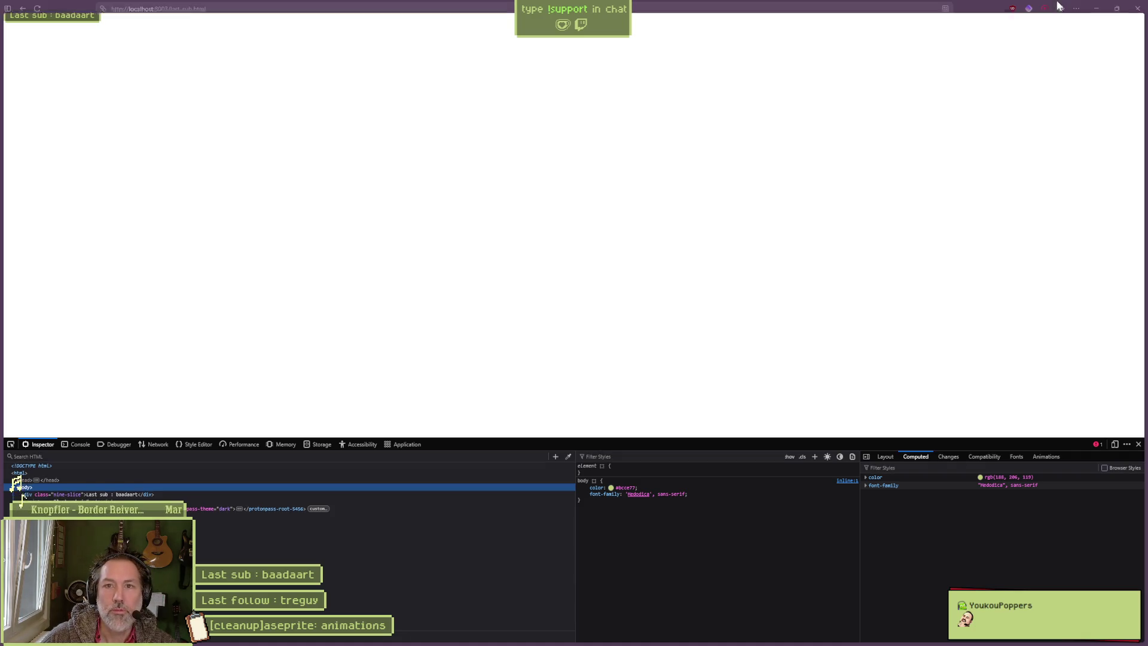
click(1096, 8)
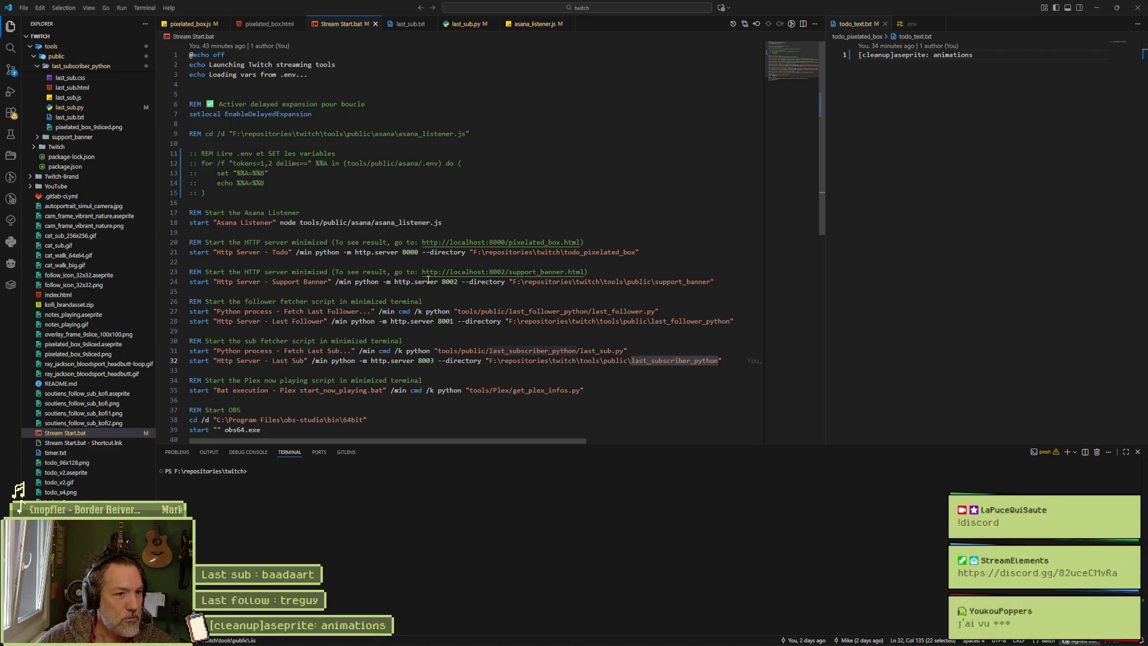
- Select the HTTP server start lines 21–36 in Stream Start.bat, then switch to File Explorer
mouse_move(395, 253)
mouse_down()
mouse_move(454, 350)
mouse_move(427, 401)
mouse_up()
click(454, 291)
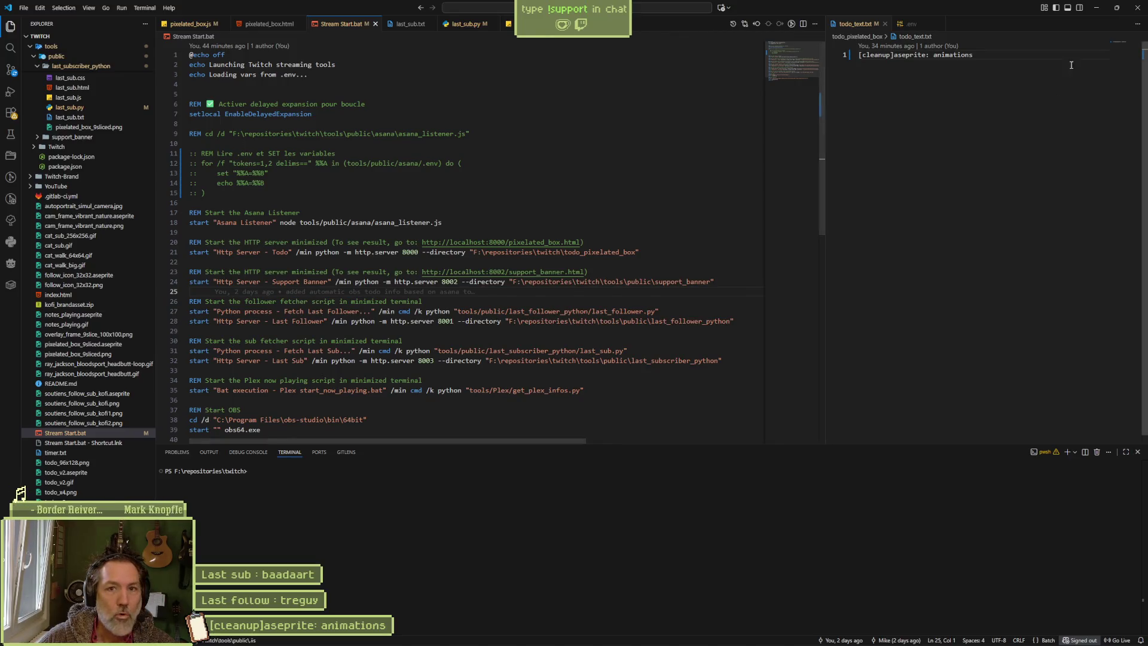
key(super+e)
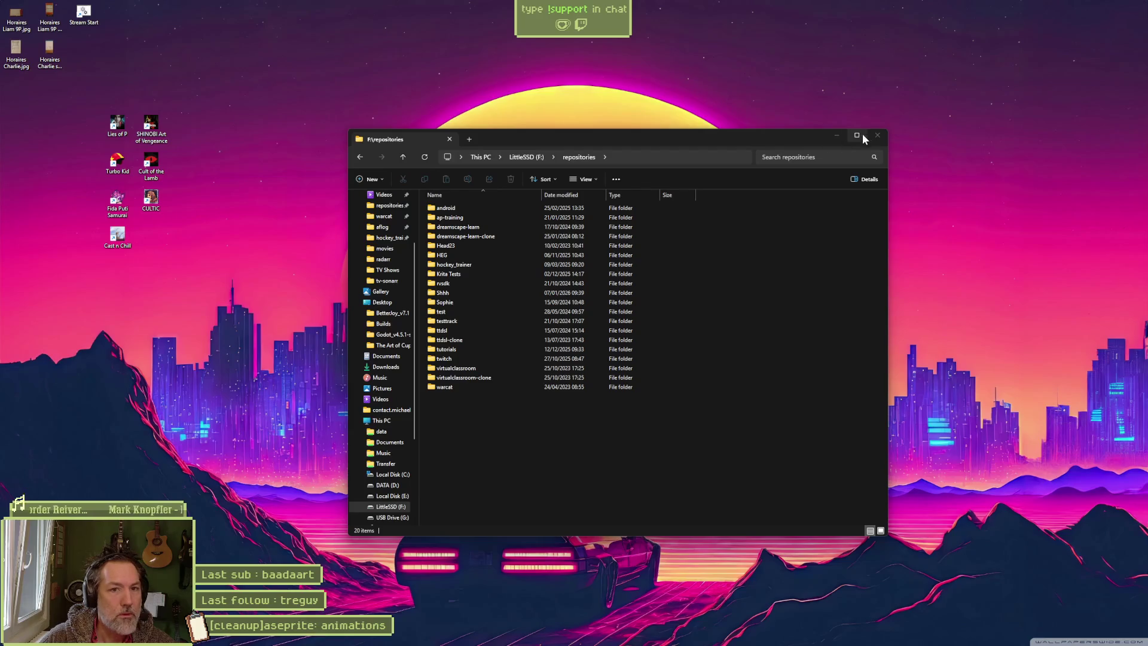
- Close the repositories folder window and move through Godot's valais_mase_p1 script to Aseprite
click(877, 136)
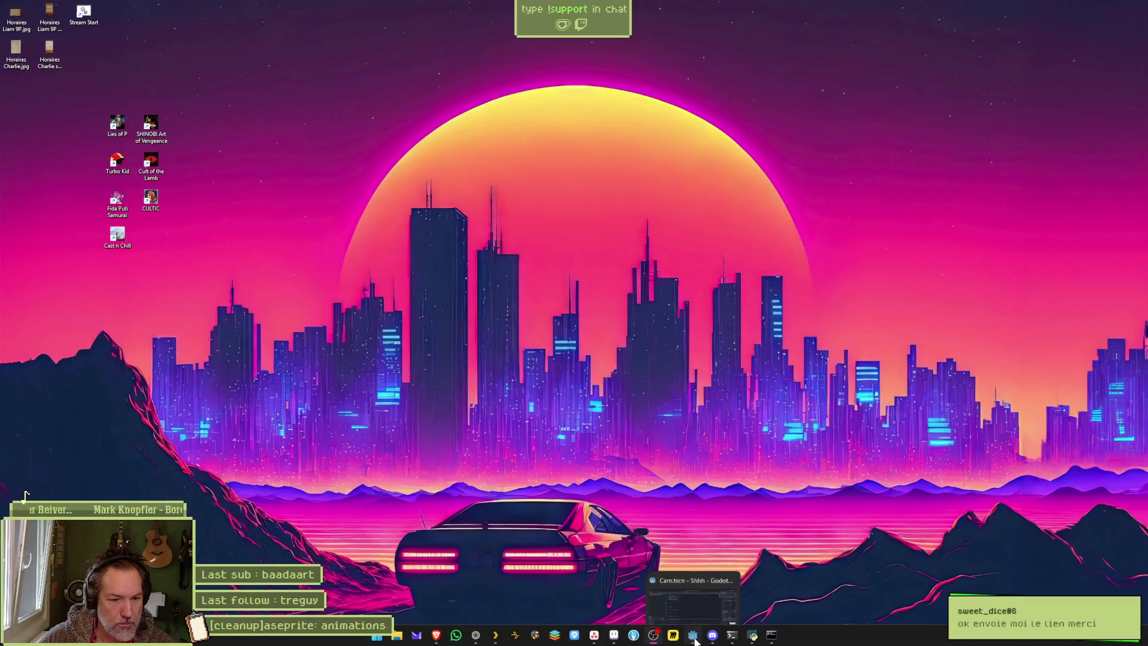
click(693, 637)
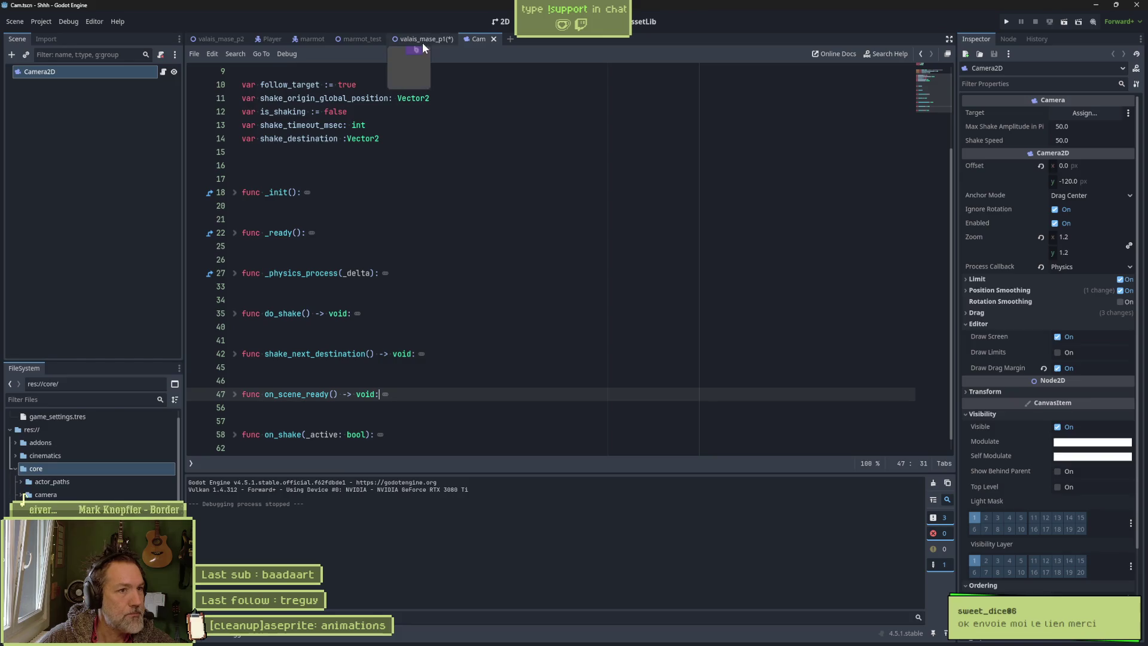
click(425, 39)
click(625, 637)
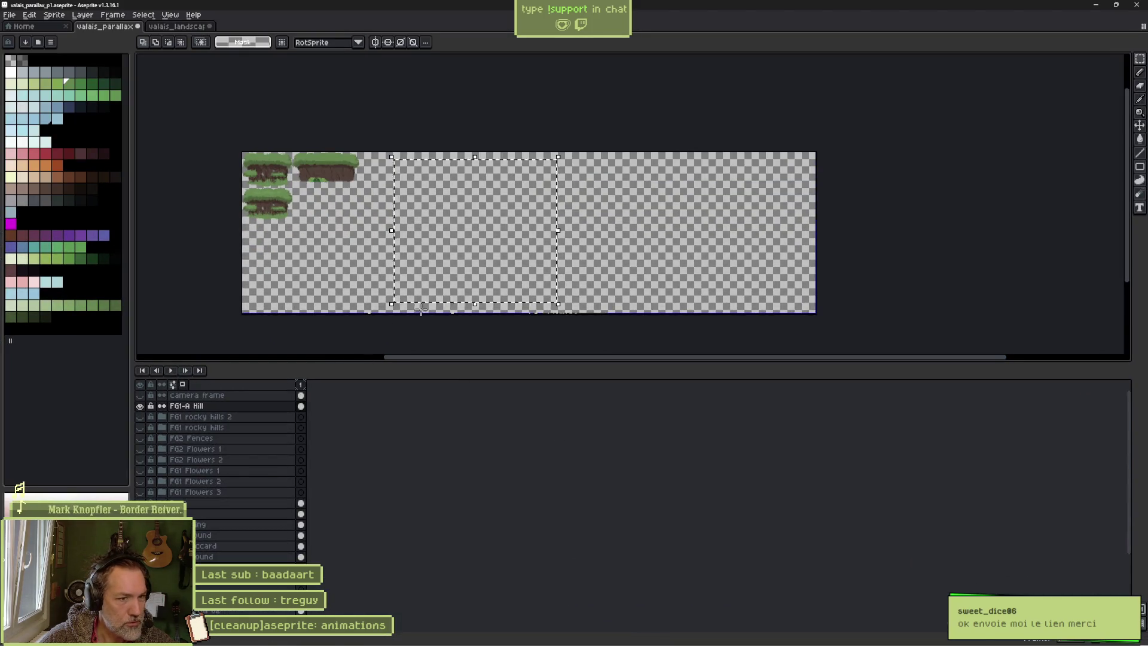
- Deselect, show camera frame, FG1-A Hill, rocky hills, flowers and FG2 Fences layers, then save
click(235, 397)
key(ctrl+d)
click(142, 395)
click(141, 396)
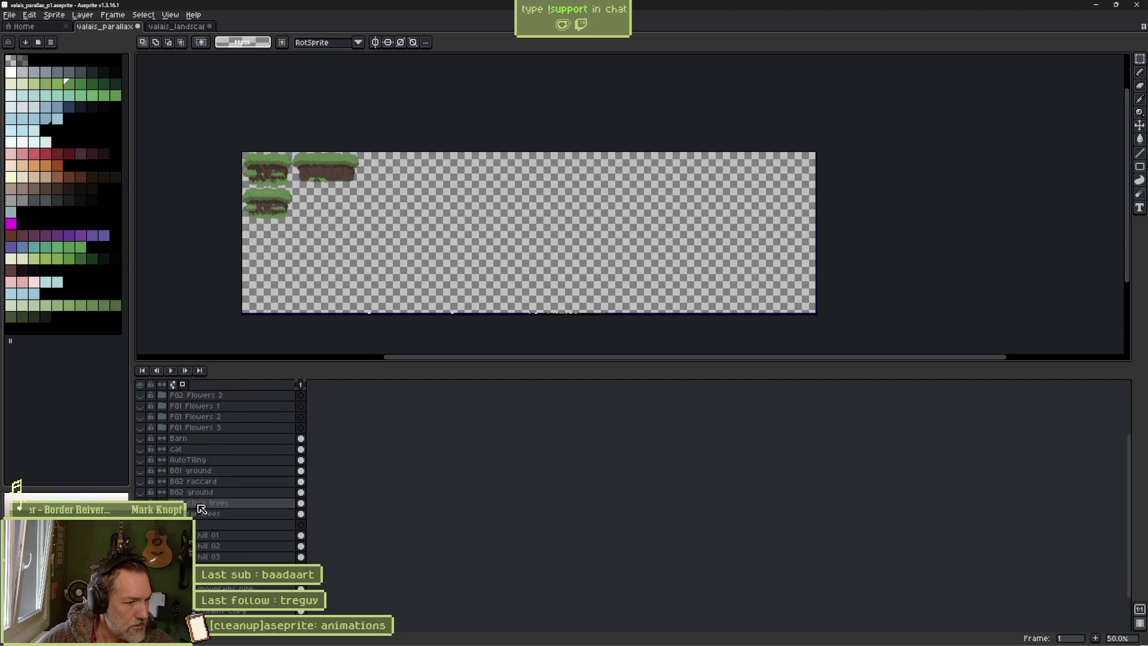
click(142, 408)
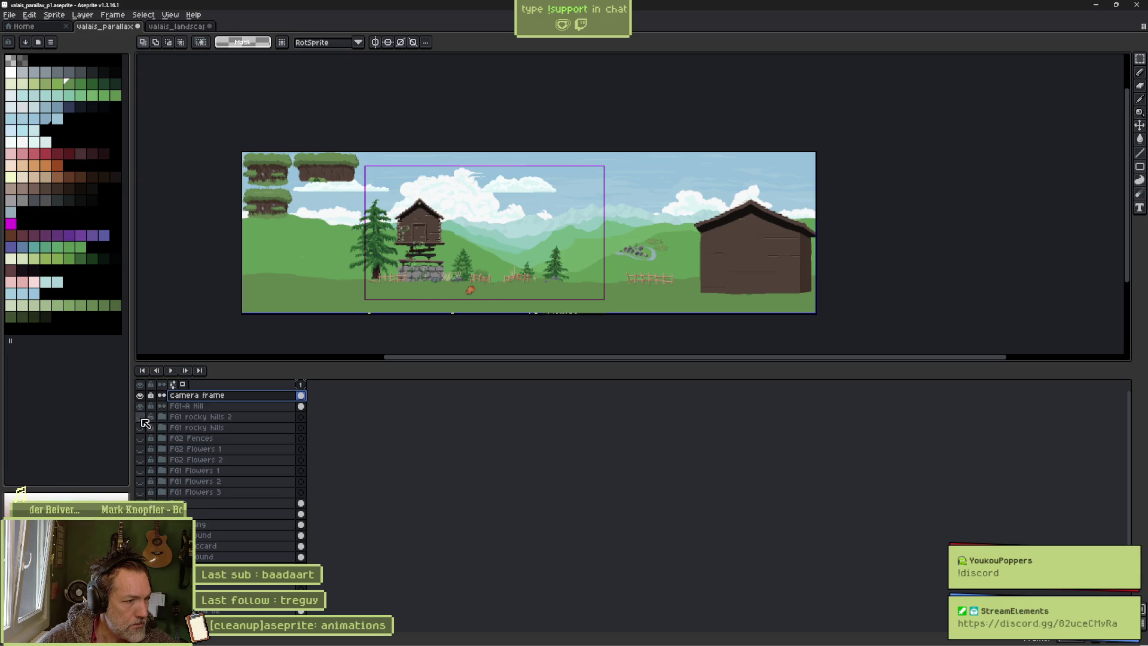
drag(141, 418, 141, 494)
click(141, 481)
click(141, 439)
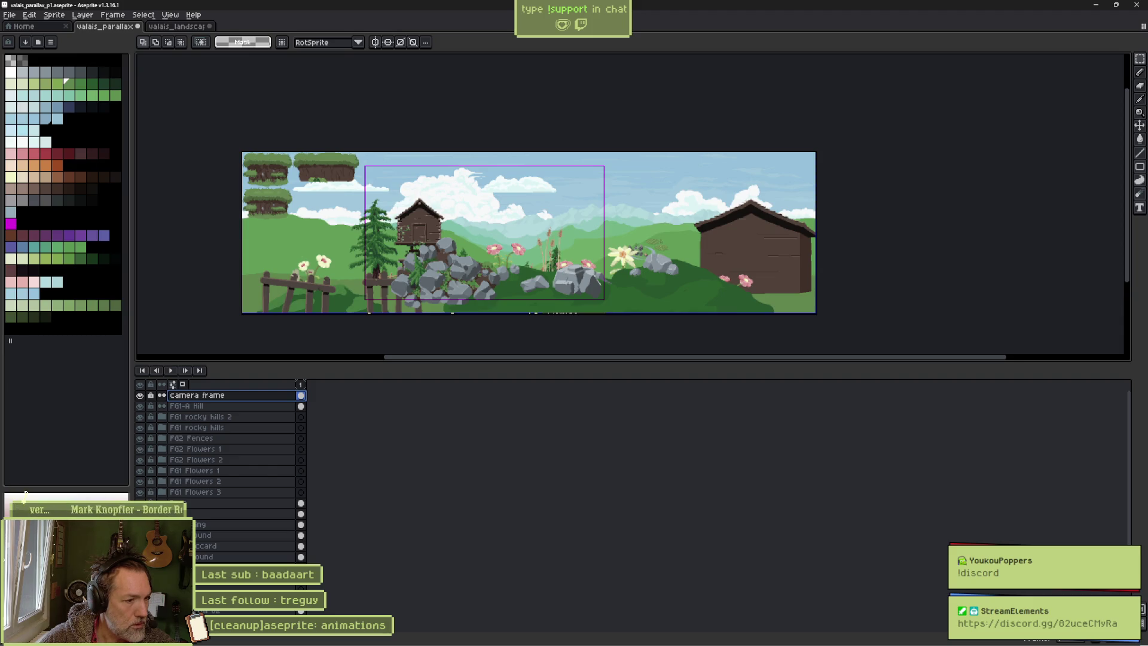
scroll(201, 530, down, 3)
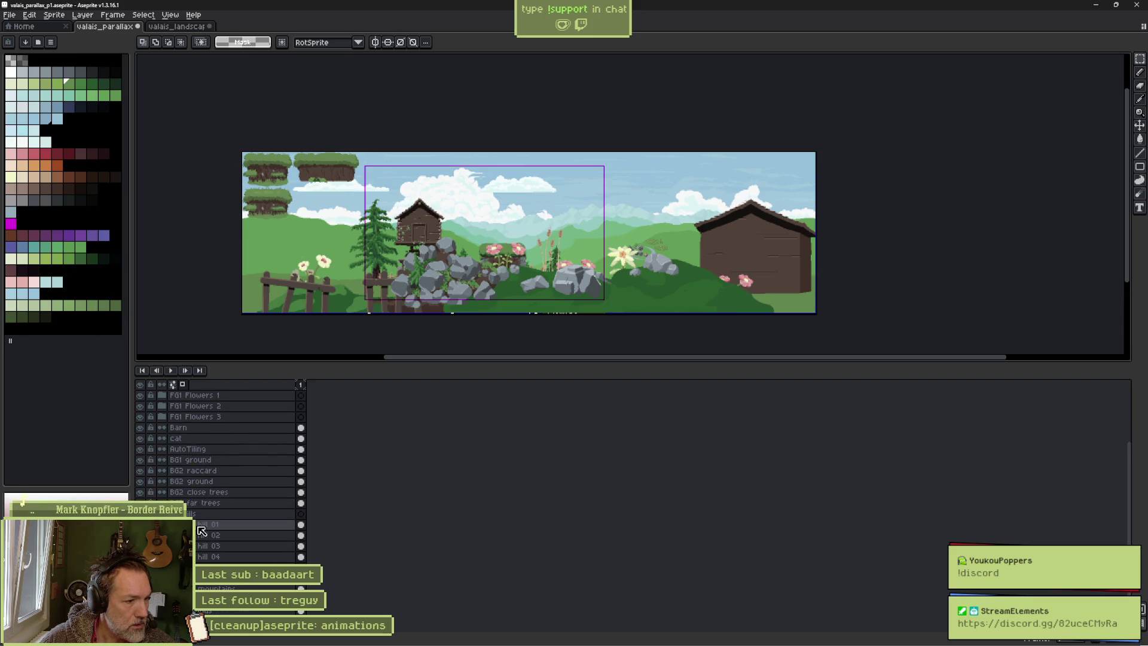
scroll(201, 530, down, 2)
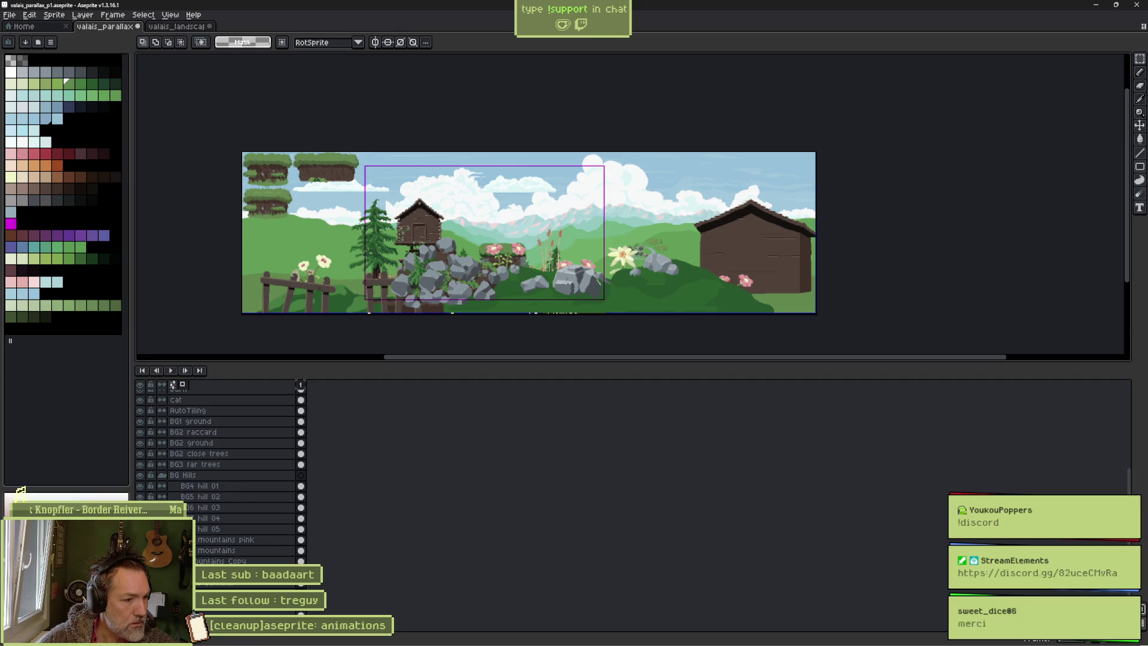
key(ctrl+s)
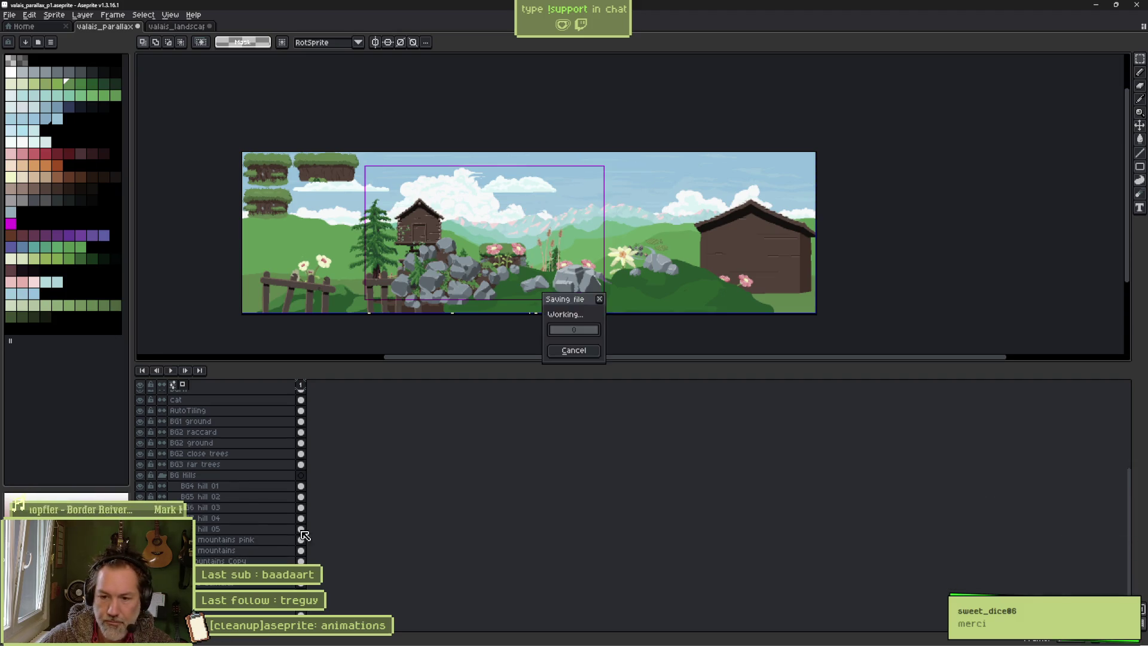
- Close both sprites, choosing Don't Save for the landscape, and quit Aseprite
scroll(211, 502, up, 3)
scroll(221, 478, up, 5)
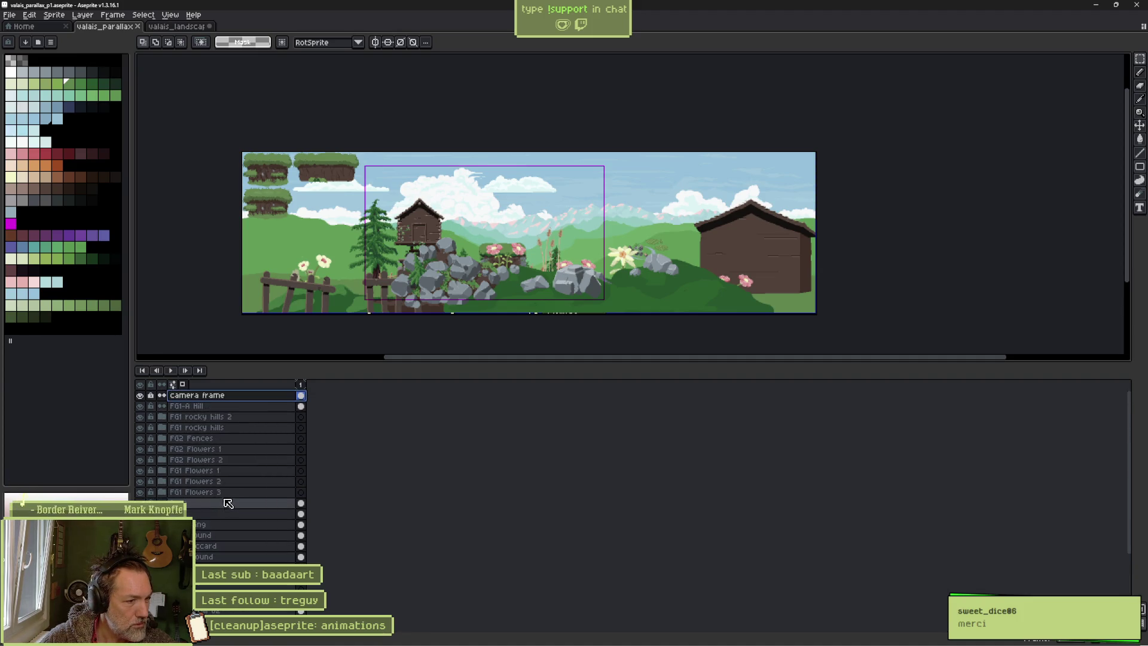
scroll(226, 457, down, 5)
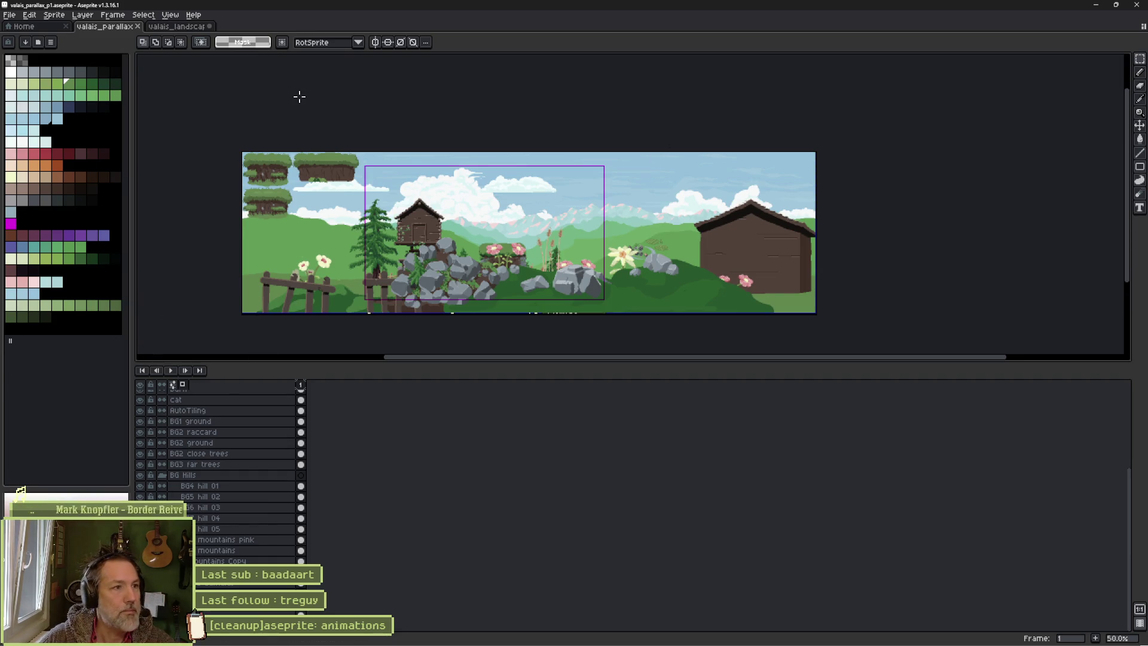
key(ctrl+w)
key(ctrl+w)
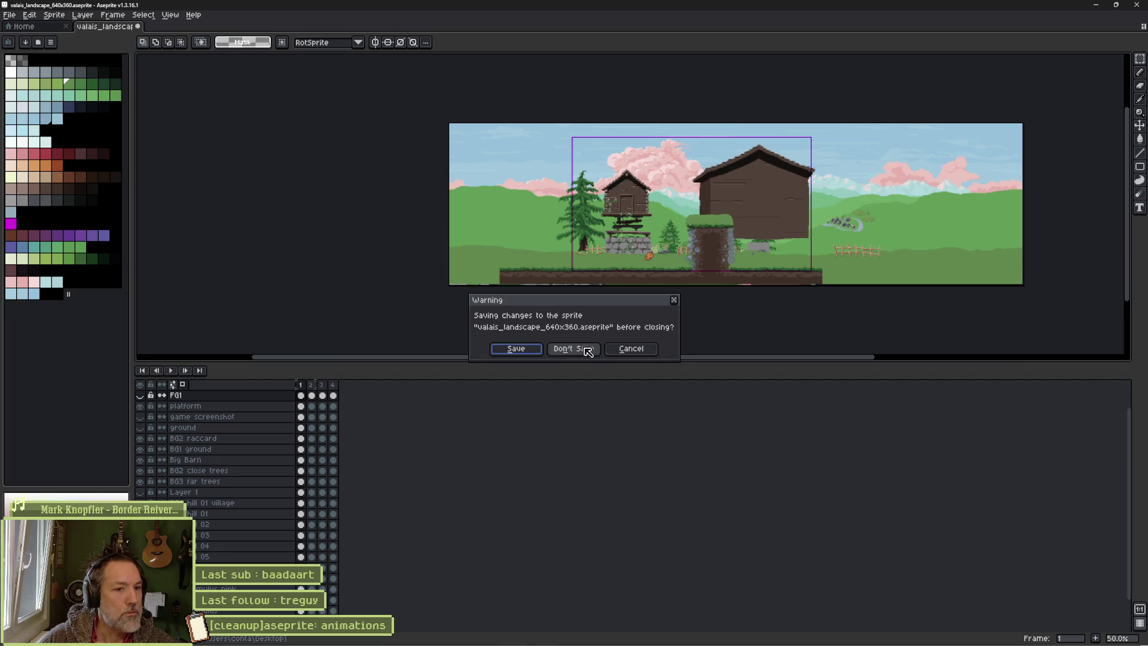
click(589, 351)
click(1136, 5)
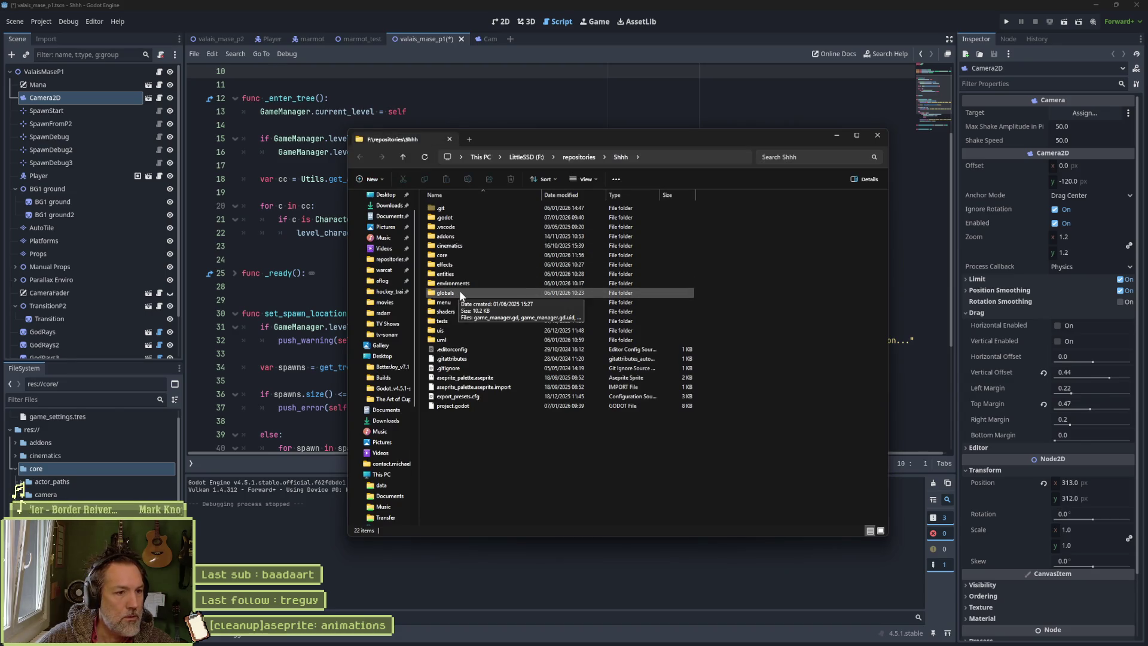
- In environments/levels/valais, rename valais_parallax_p1.aseprite to valais_parallax.aseprite
double_click(453, 283)
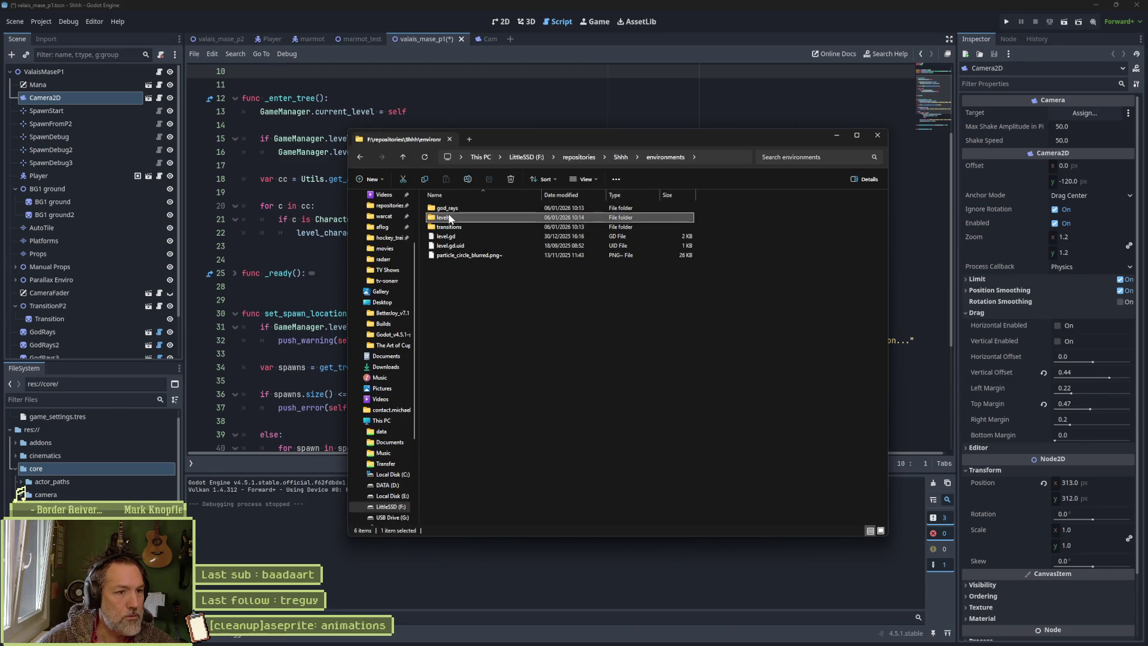
double_click(443, 218)
double_click(448, 226)
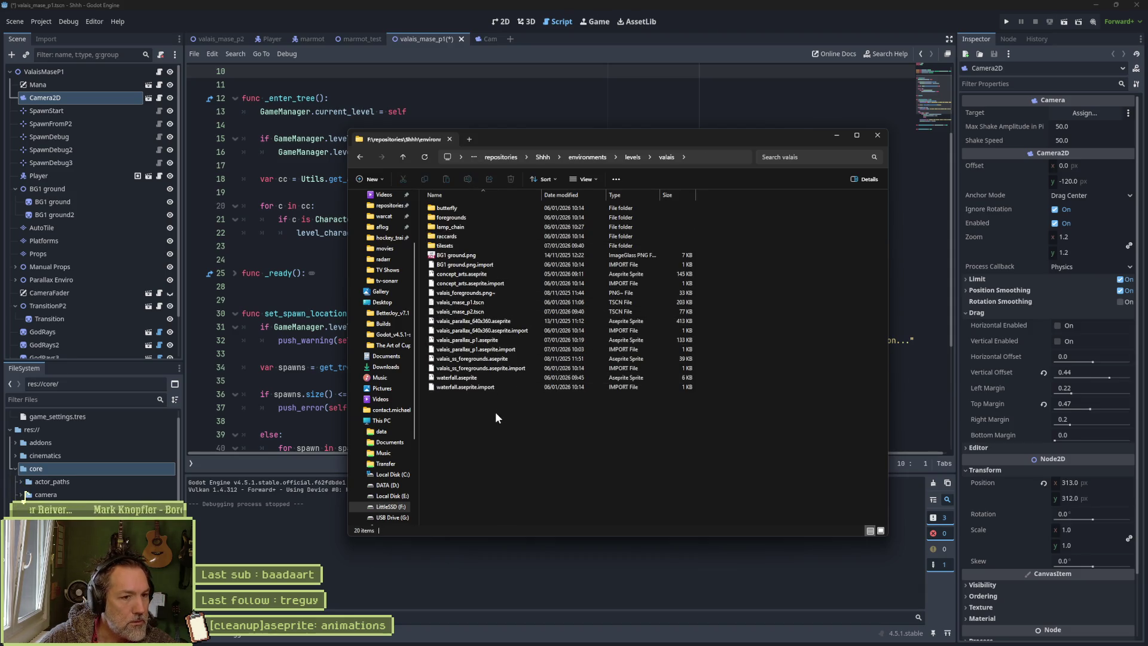
click(473, 340)
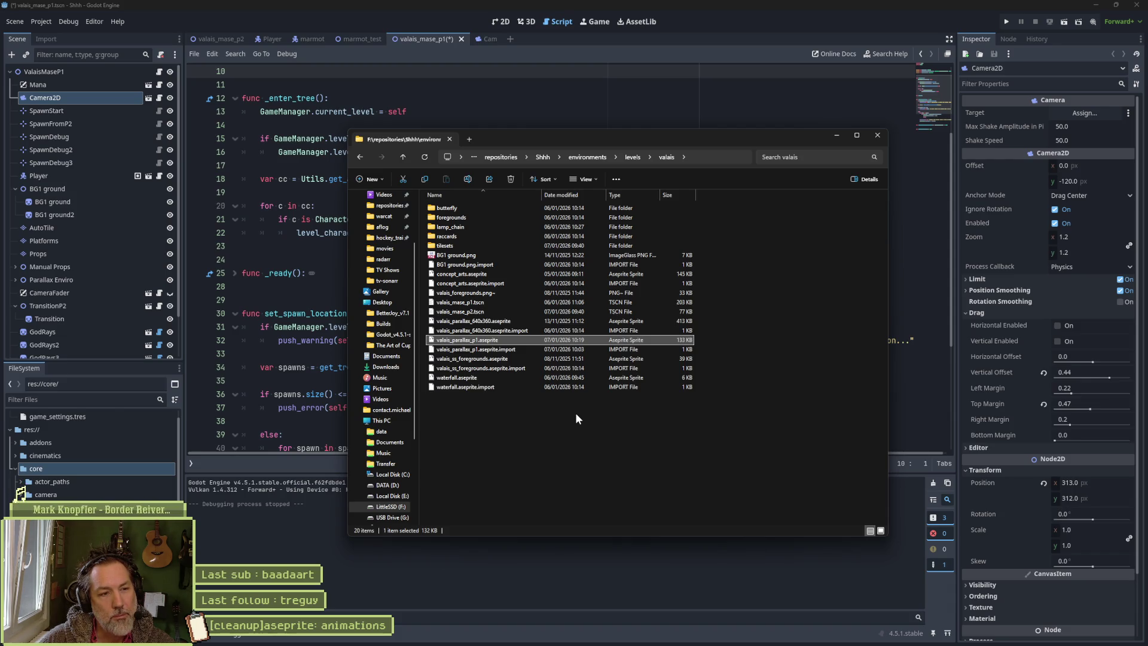
key(F2)
key(Right)
key(BackSpace)
key(BackSpace)
key(BackSpace)
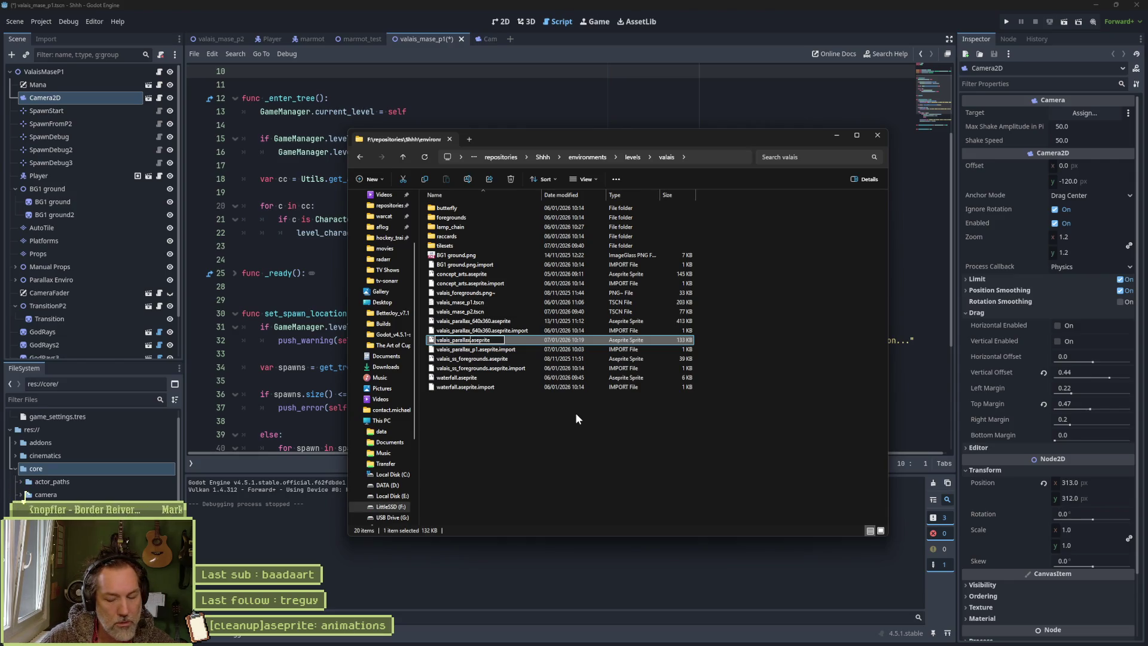
key(Return)
- Open valais_parallax_p1.aseprite.import with Notepad++
key(Down)
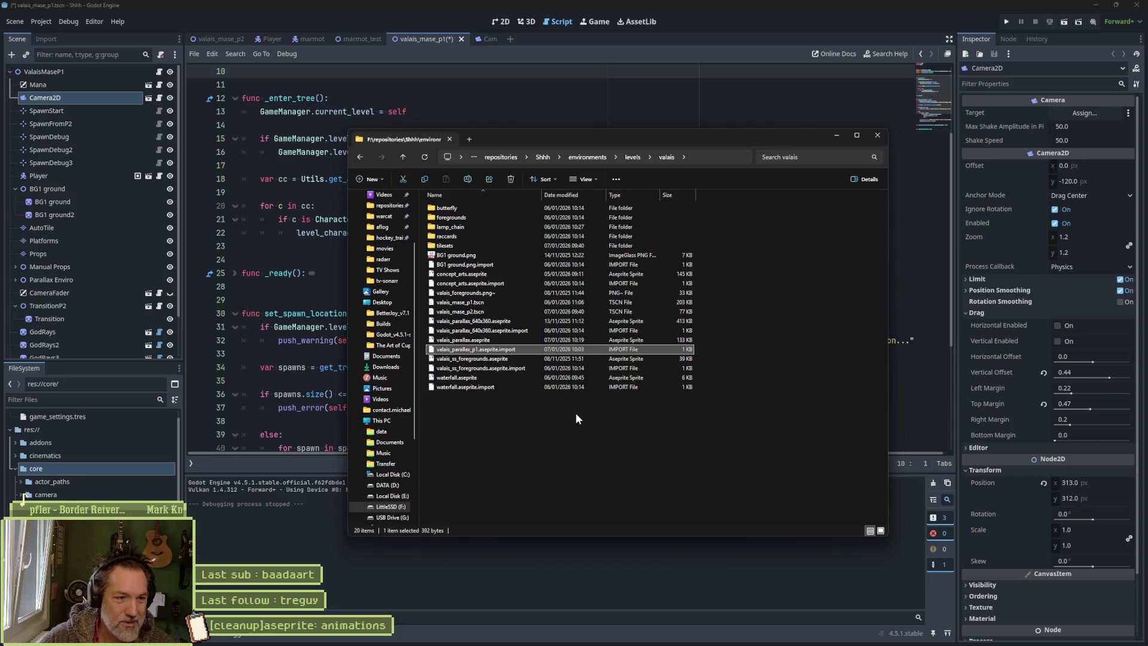
right_click(506, 351)
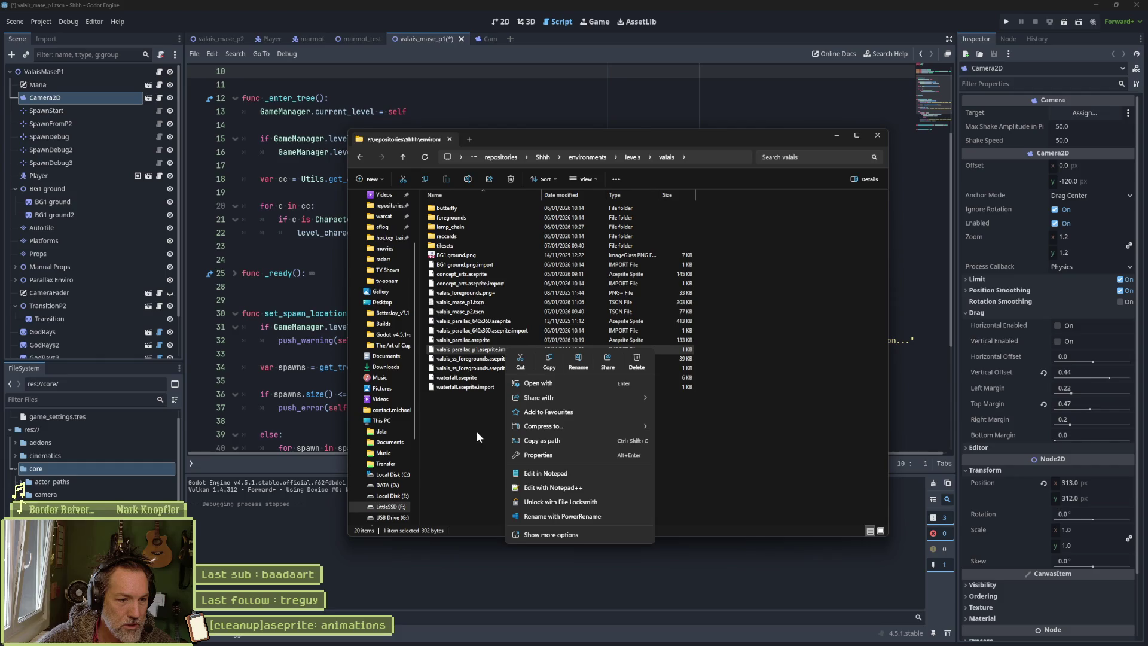
click(544, 488)
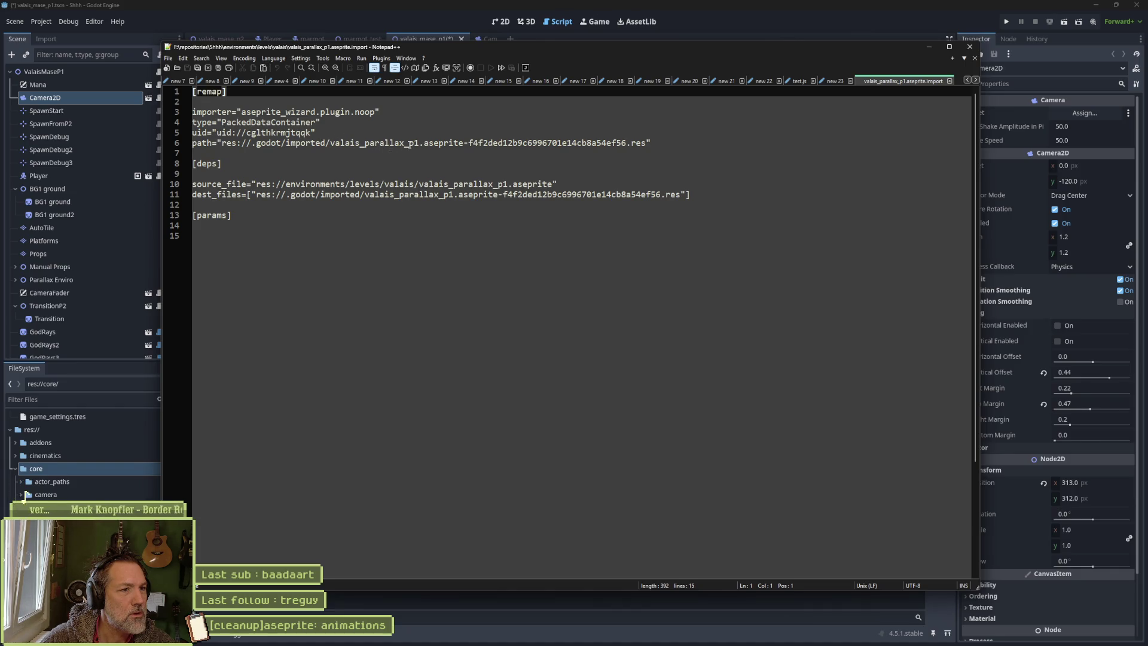
- Review the import file's source_file and dest_files paths, close Notepad++, and delete the stale file
drag(406, 144, 421, 149)
click(446, 195)
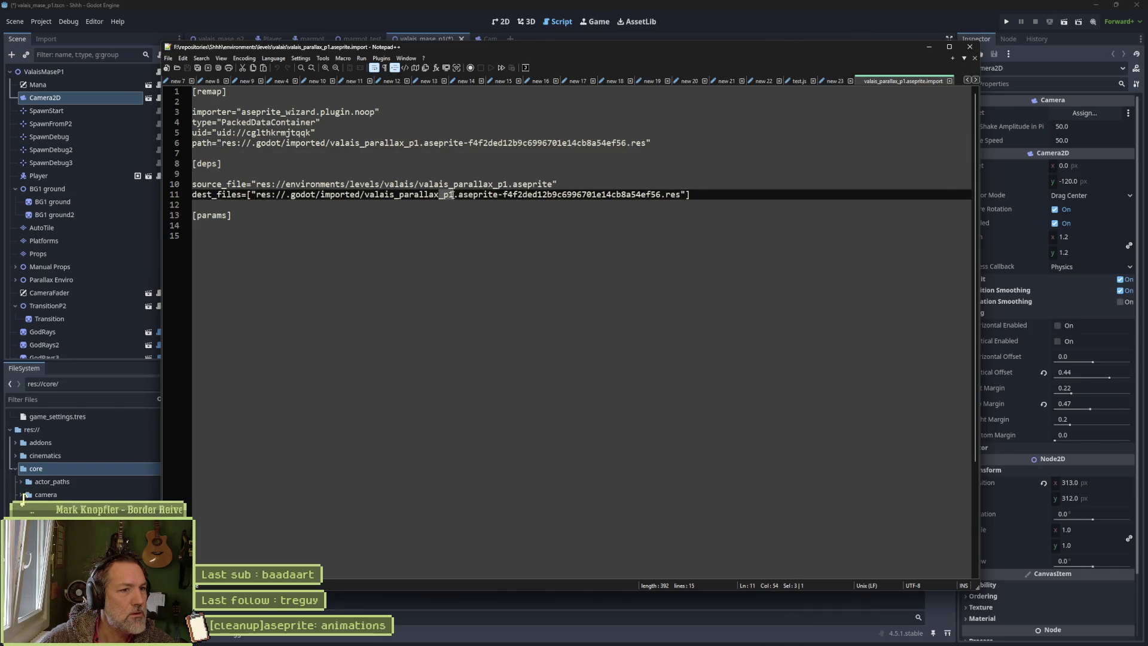
click(507, 185)
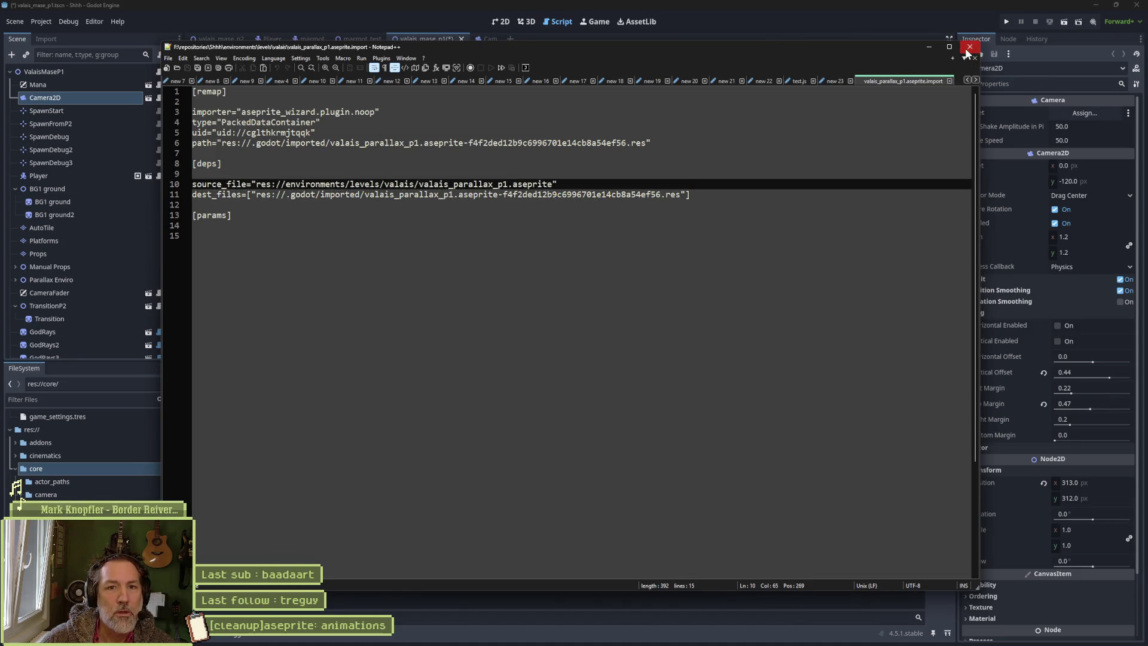
click(970, 47)
key(Delete)
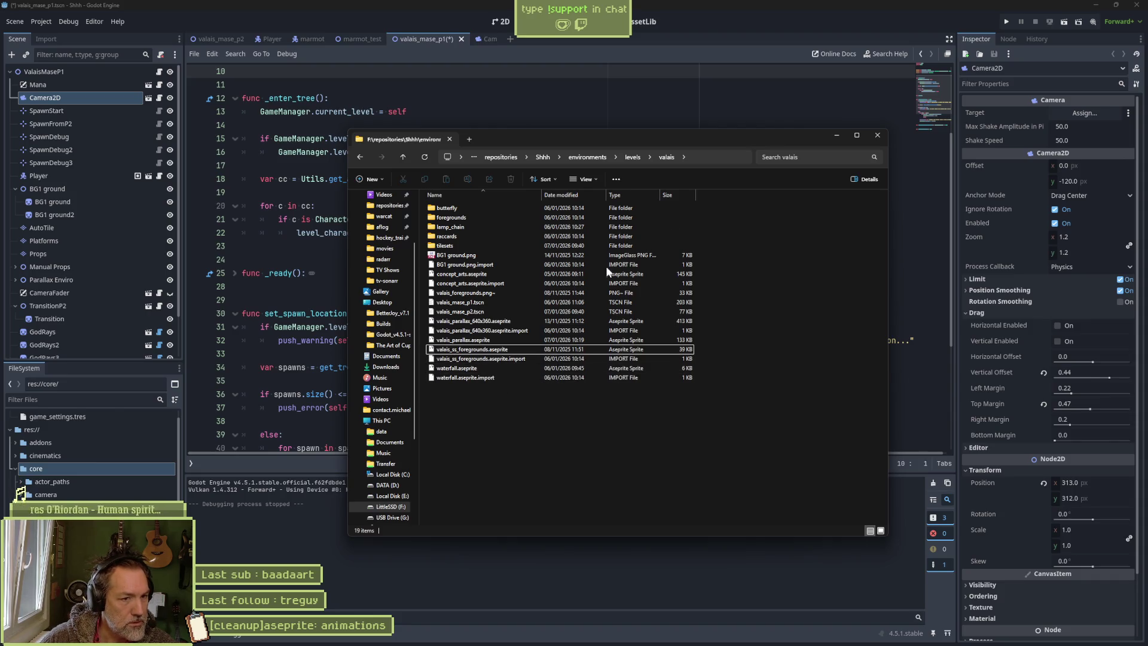
- Close Explorer, select the parallax file under environments/levels/valais in the FileSystem dock, and save
click(878, 135)
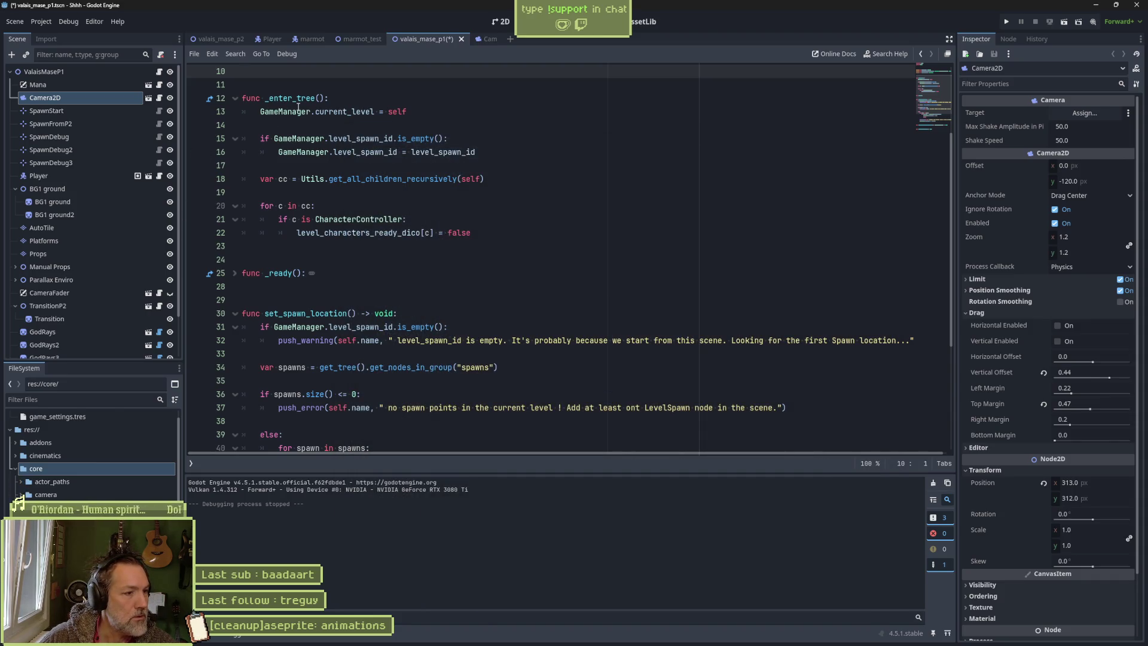
click(339, 327)
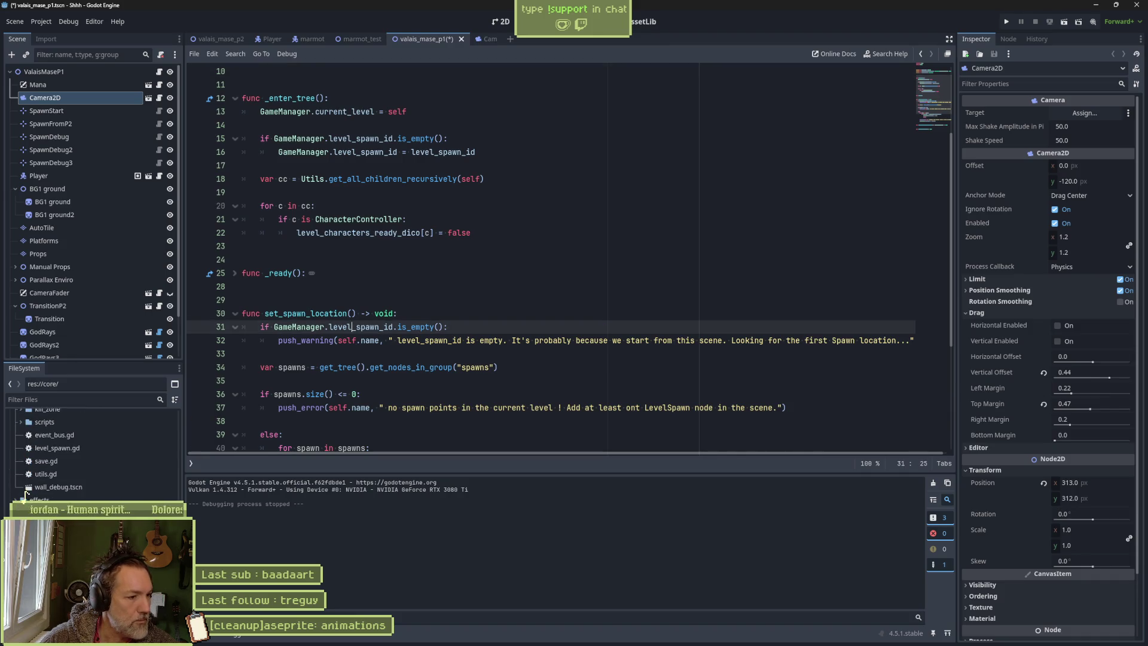
click(16, 482)
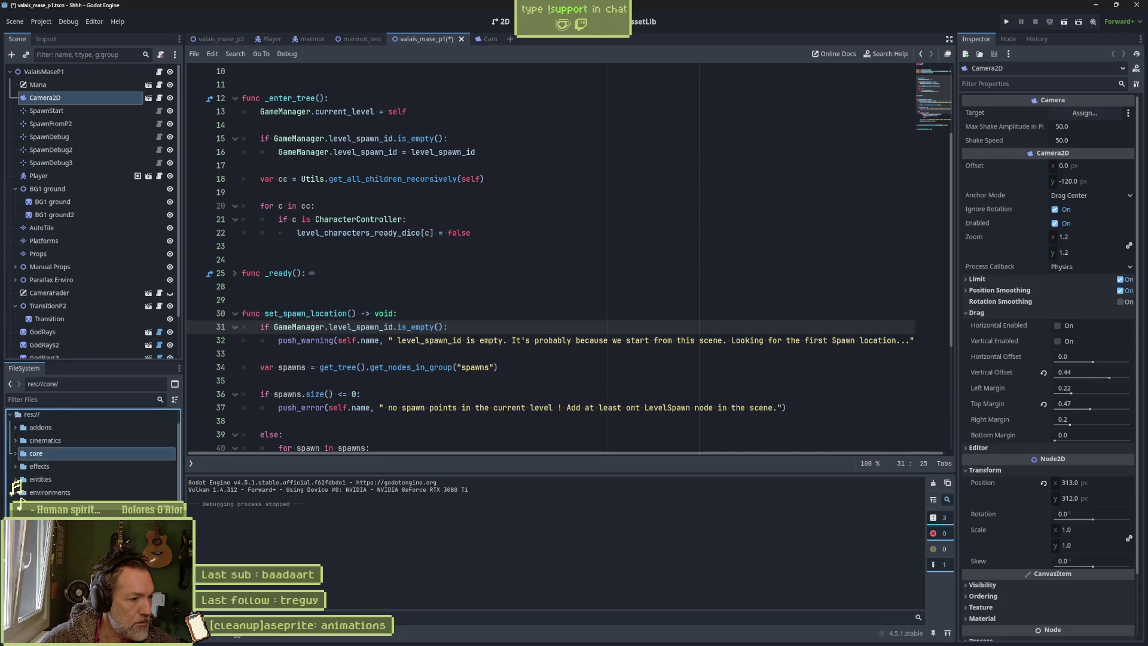
click(60, 475)
click(24, 498)
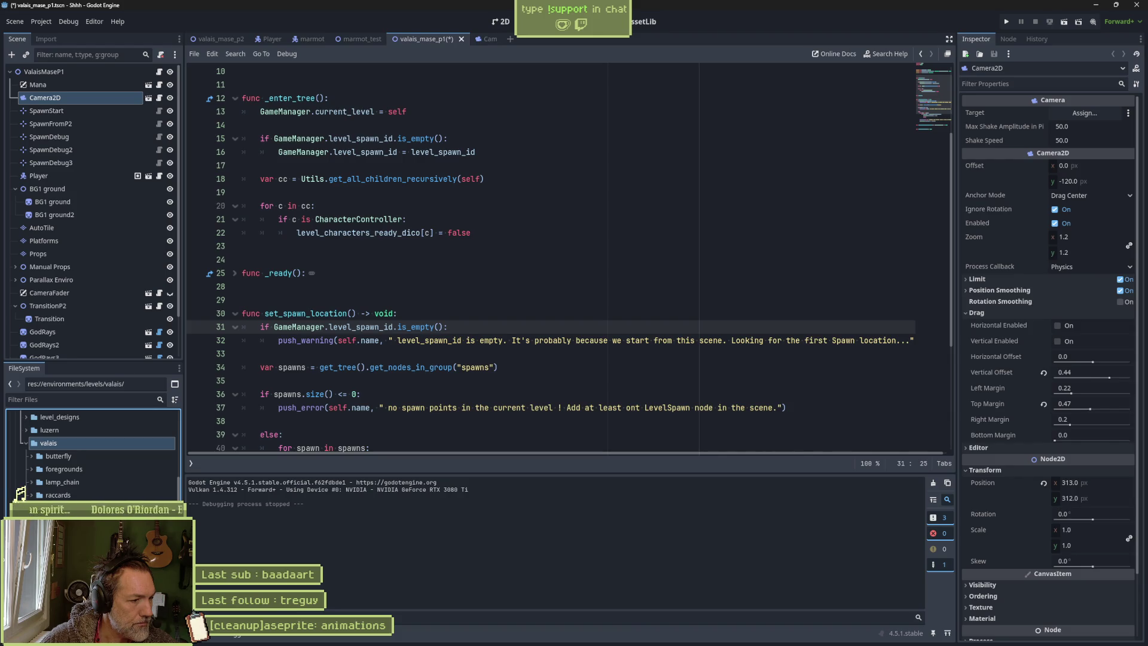
click(23, 507)
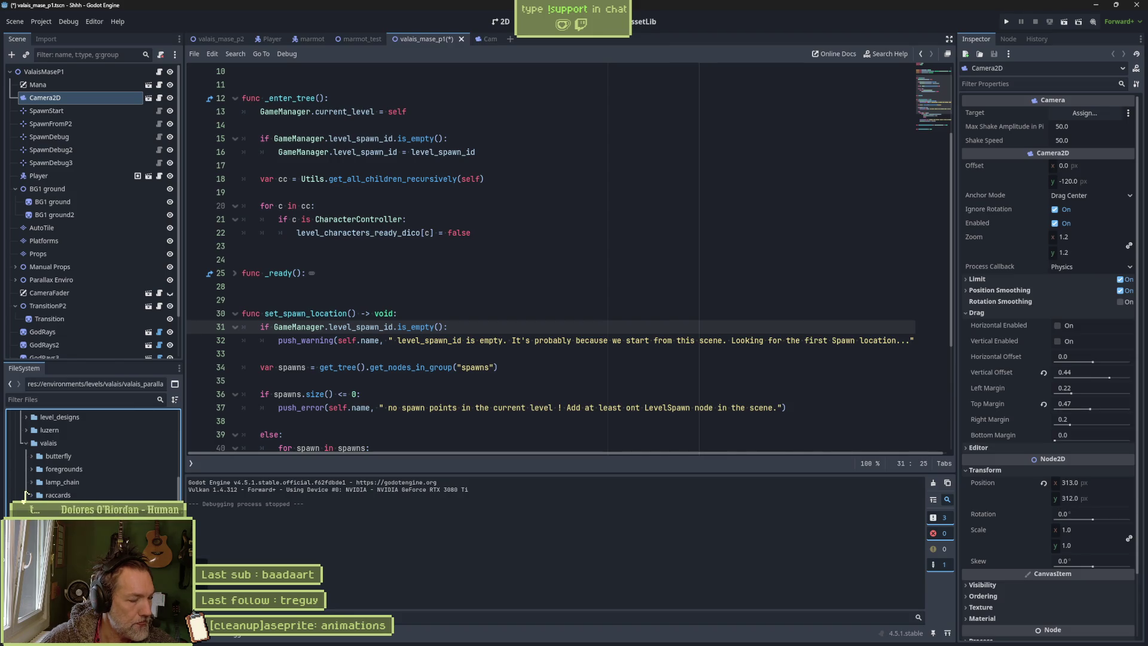
key(ctrl+s)
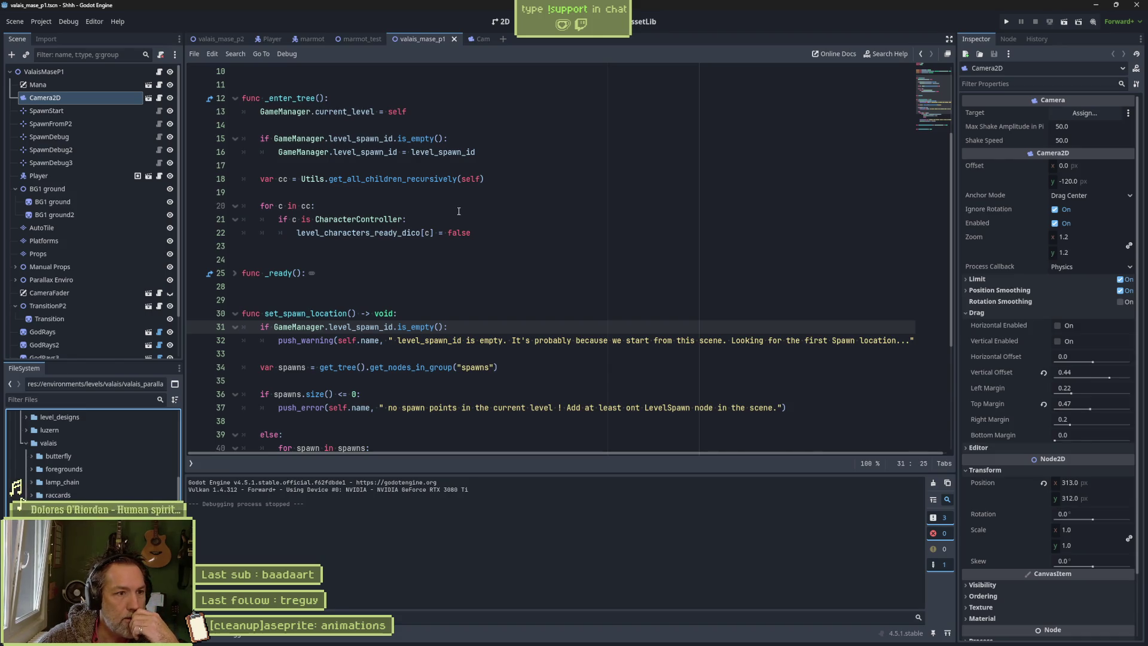
click(501, 22)
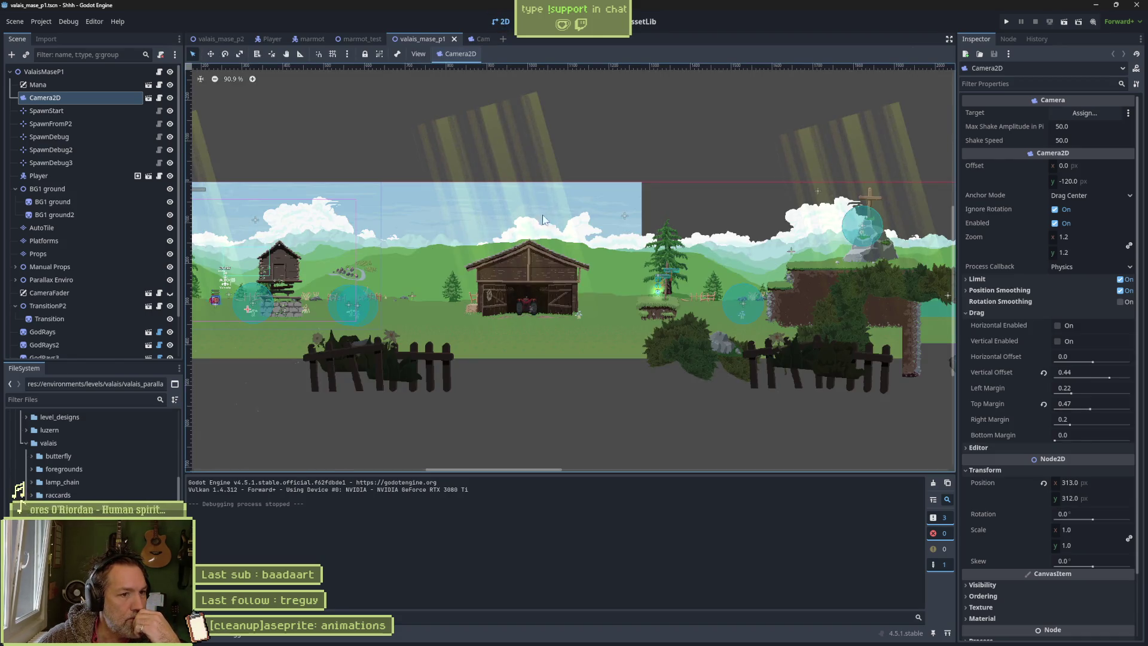
- Switch to valais_mase_p2 and back, drag the valais_mase_p1 tab to first position, and save
click(218, 39)
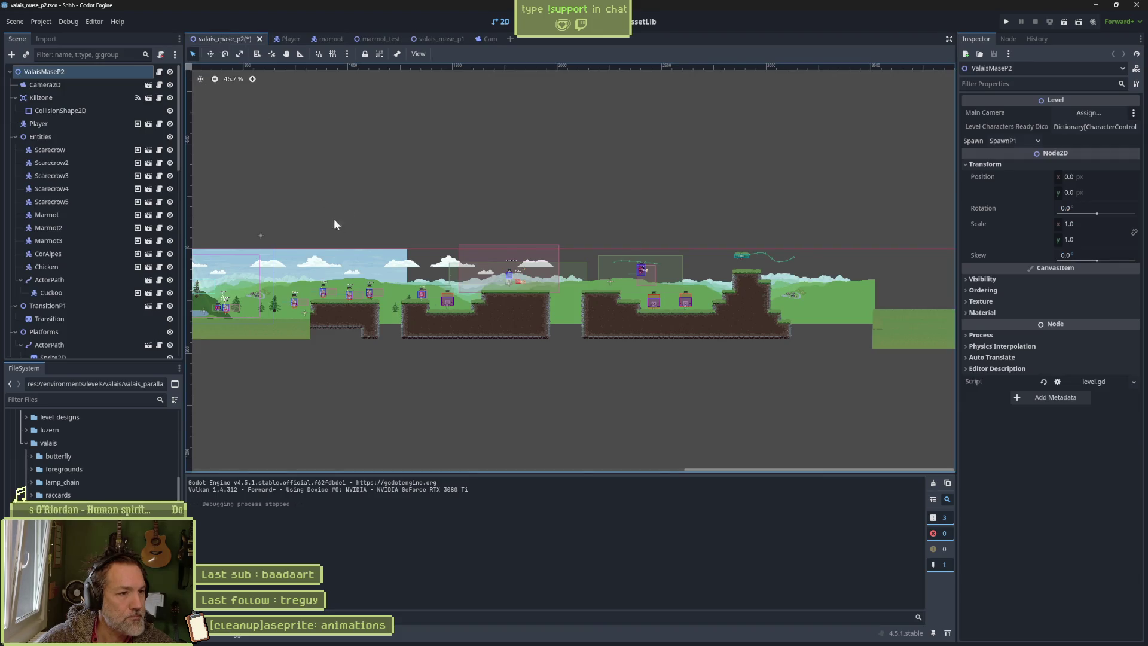
scroll(334, 217, up, 1)
scroll(419, 209, left, 5)
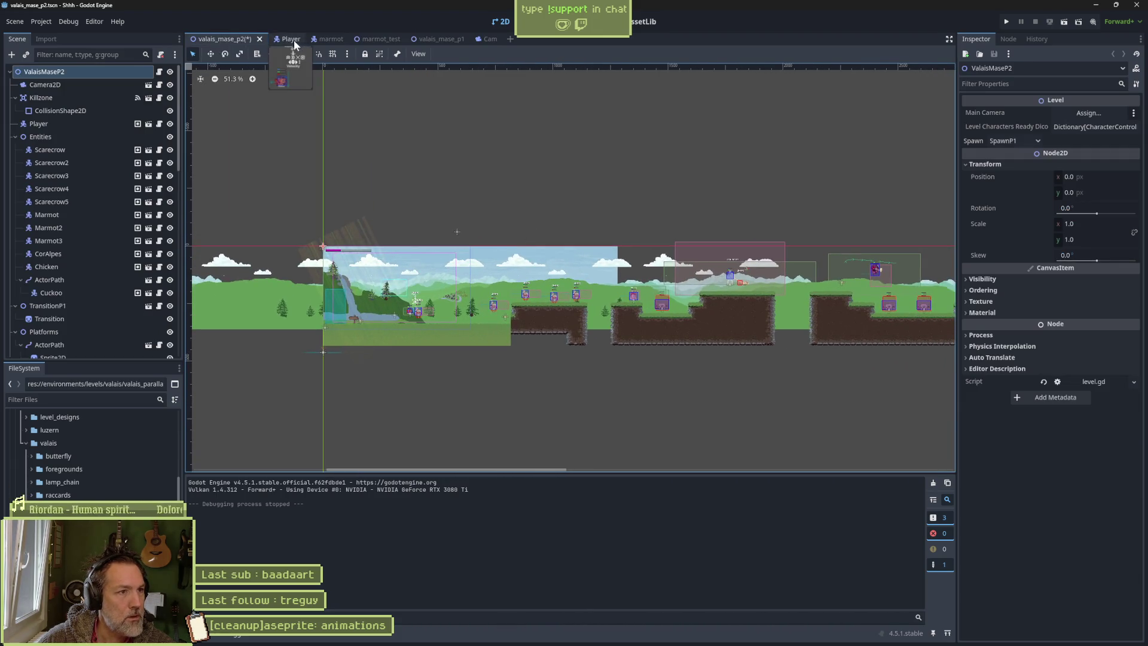
drag(437, 38, 204, 44)
mouse_move(340, 260)
mouse_down()
mouse_move(651, 263)
mouse_move(543, 239)
mouse_up()
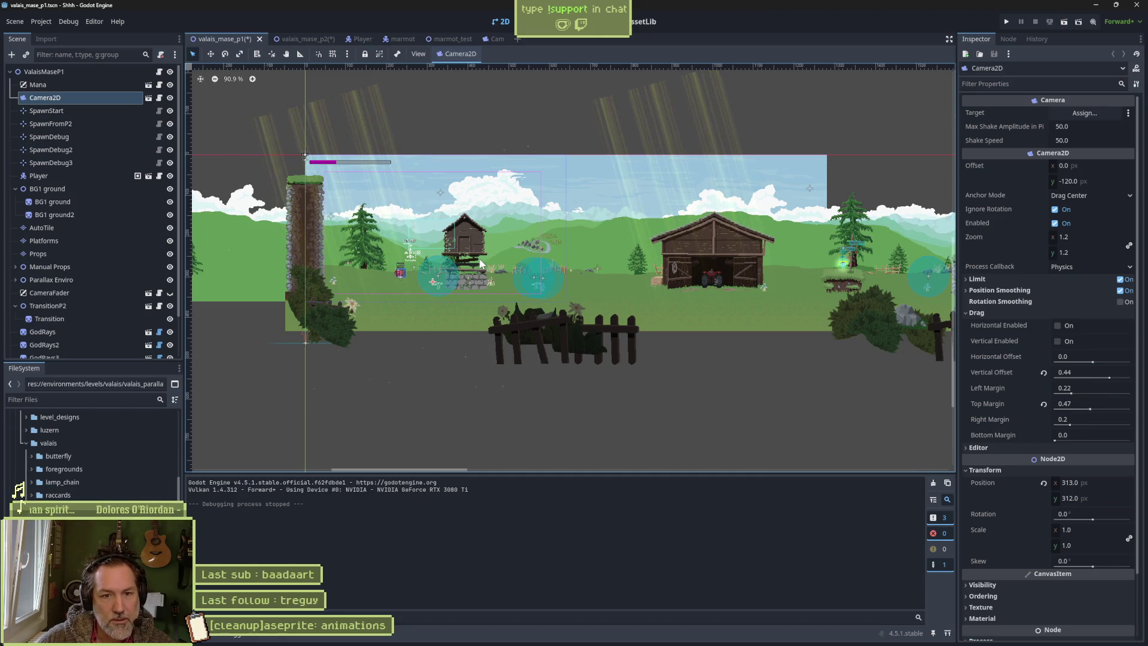
scroll(415, 250, up, 5)
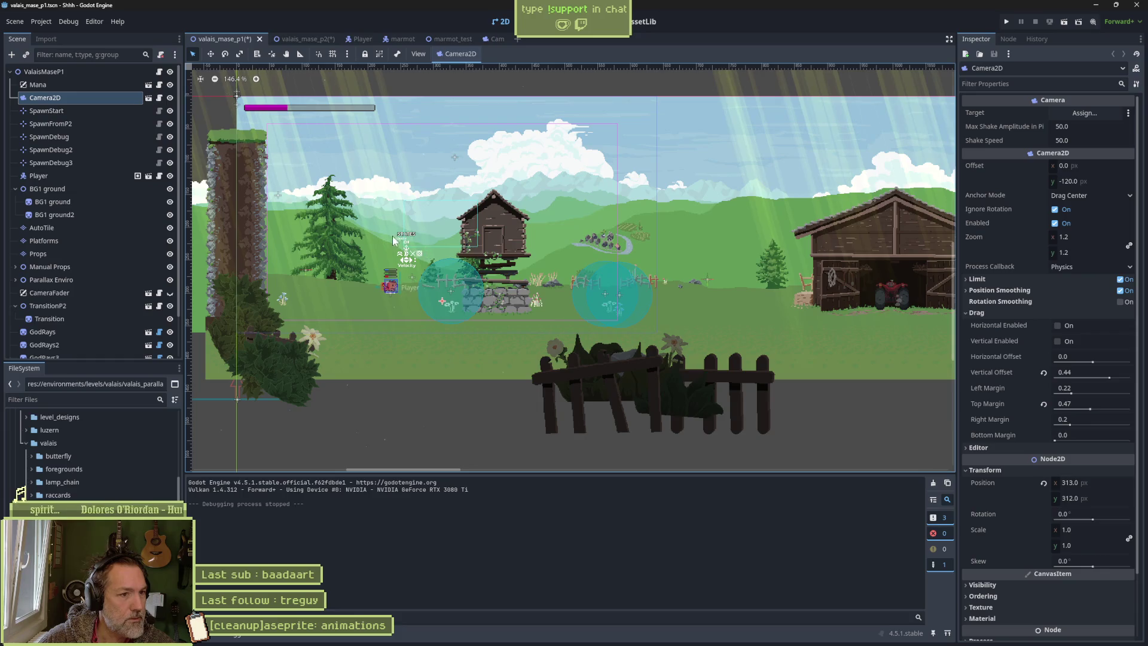
key(ctrl+s)
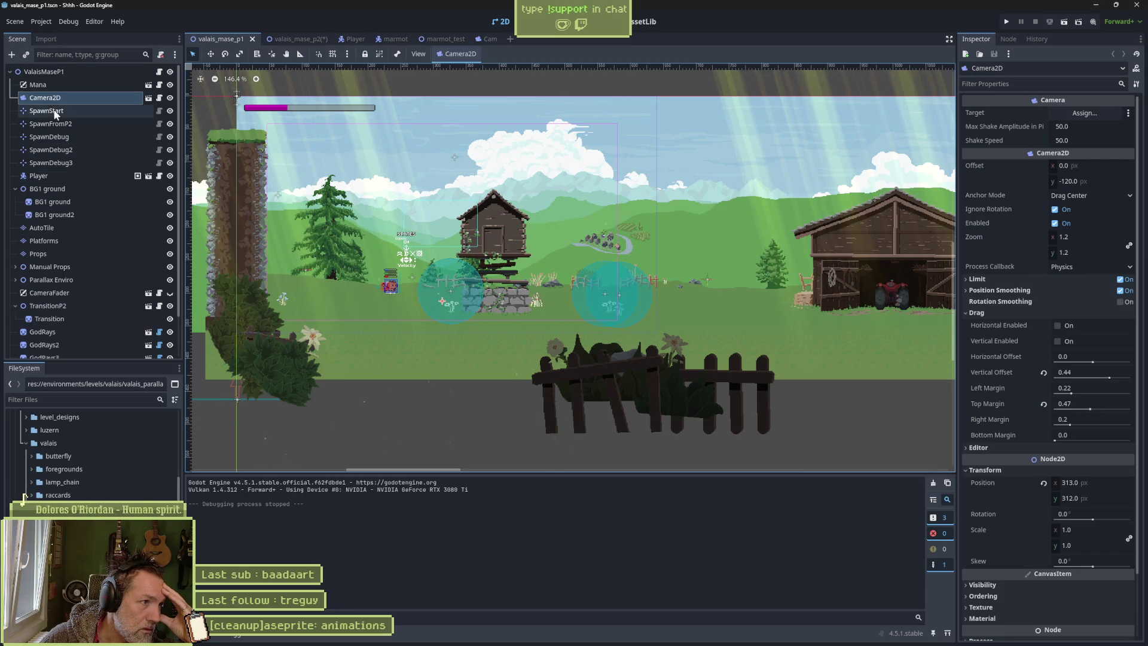
- Select the BG1 ground node and pick a new Aseprite source file in the Inspector
click(71, 204)
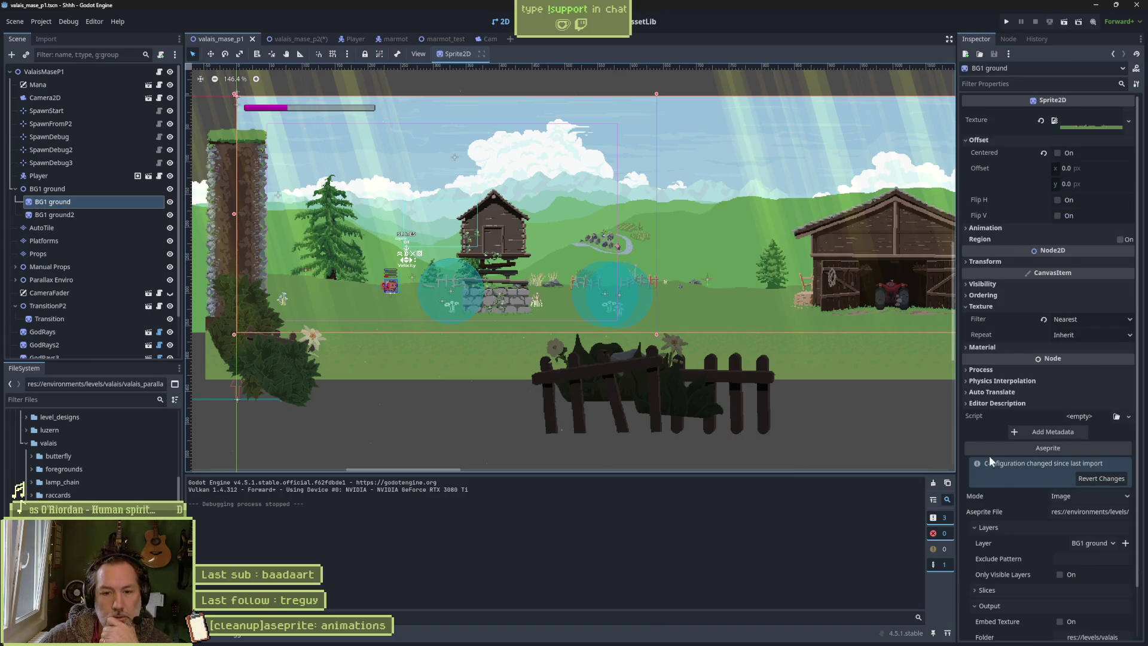
scroll(1045, 529, down, 2)
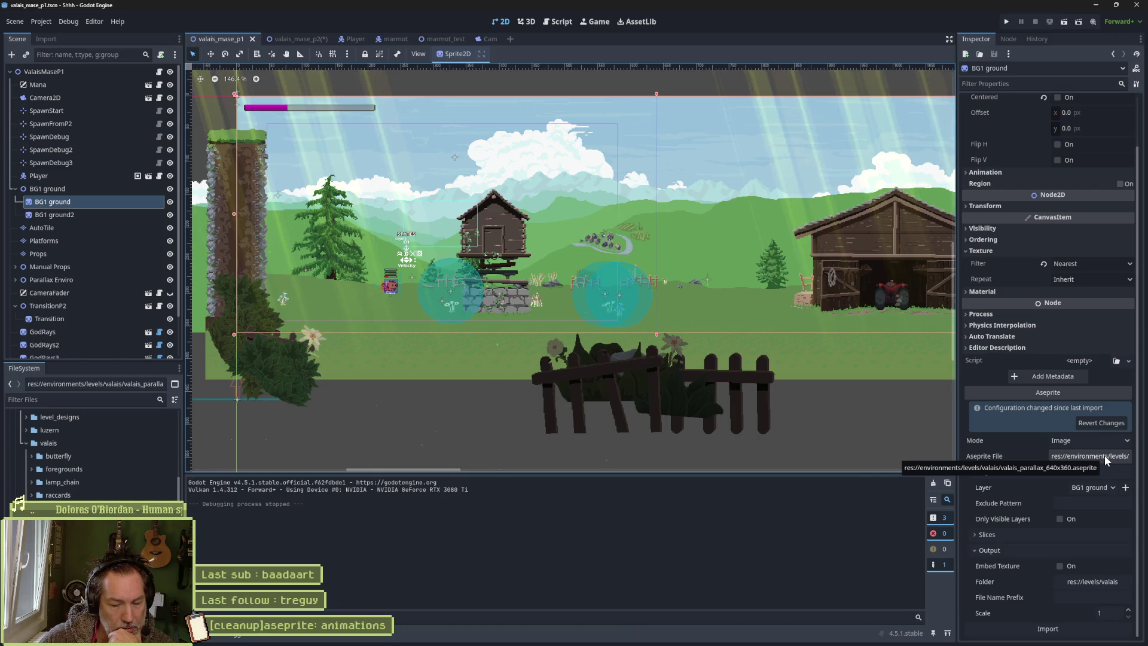
click(1087, 457)
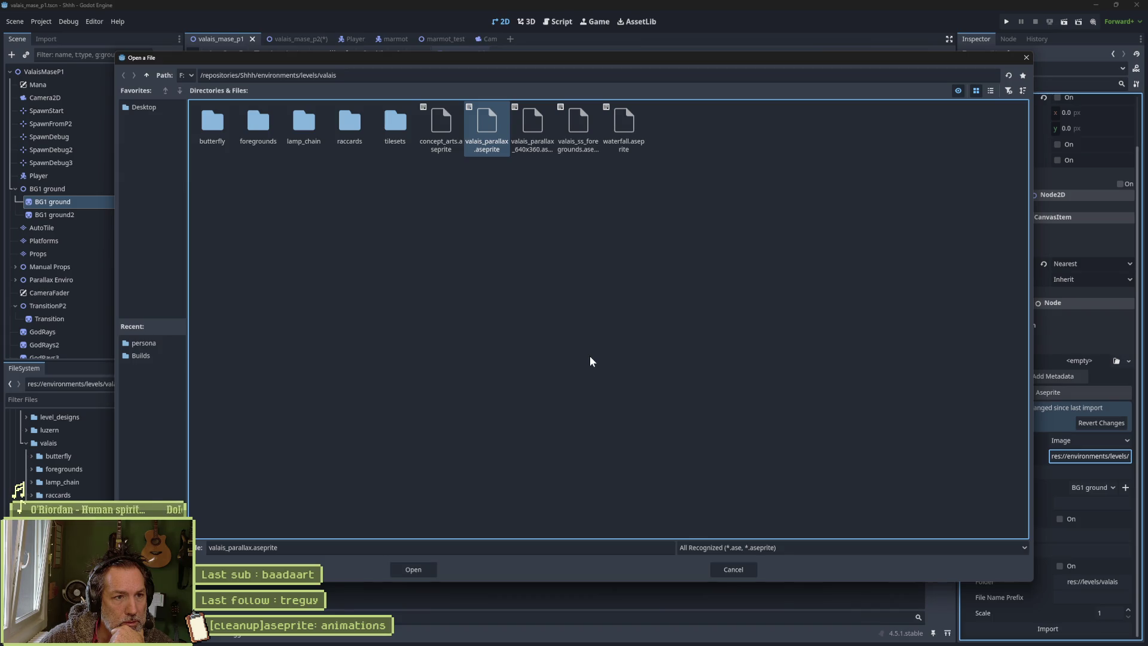
click(428, 567)
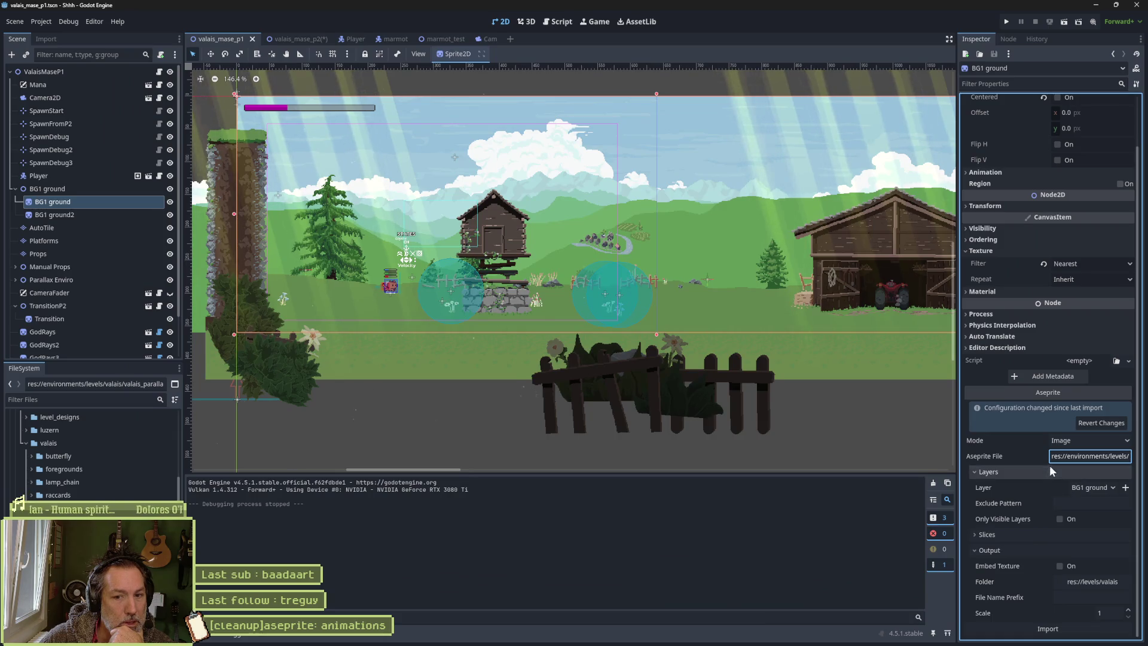
- Attempt the Aseprite import, dismiss the output-location error, and cancel choosing an output folder
click(1061, 632)
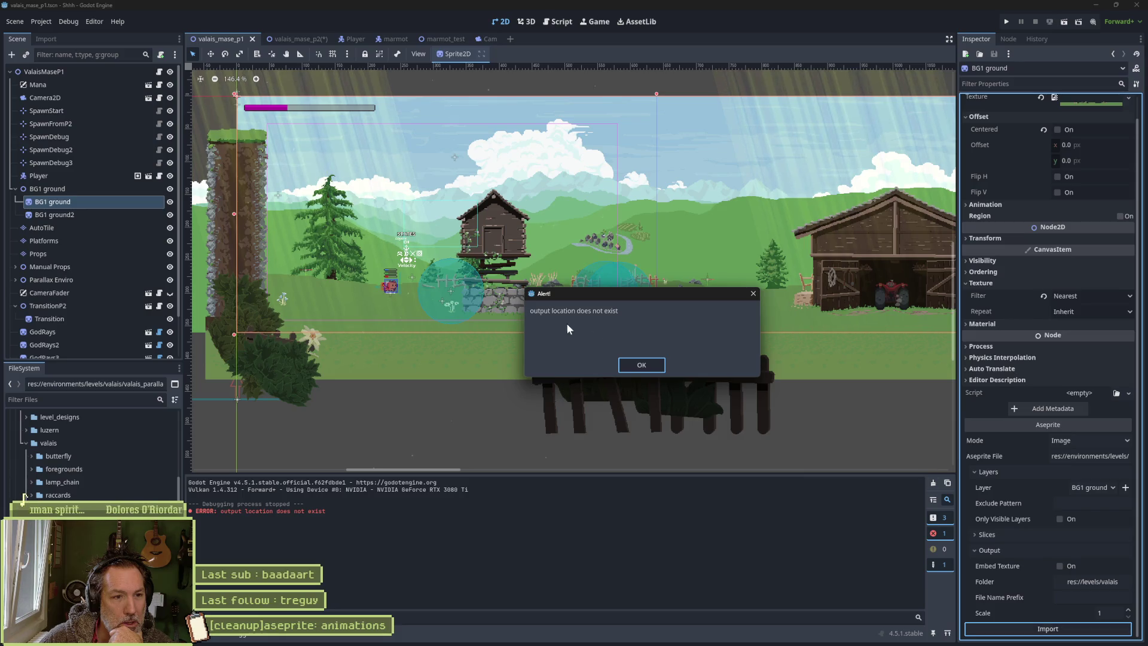
click(631, 364)
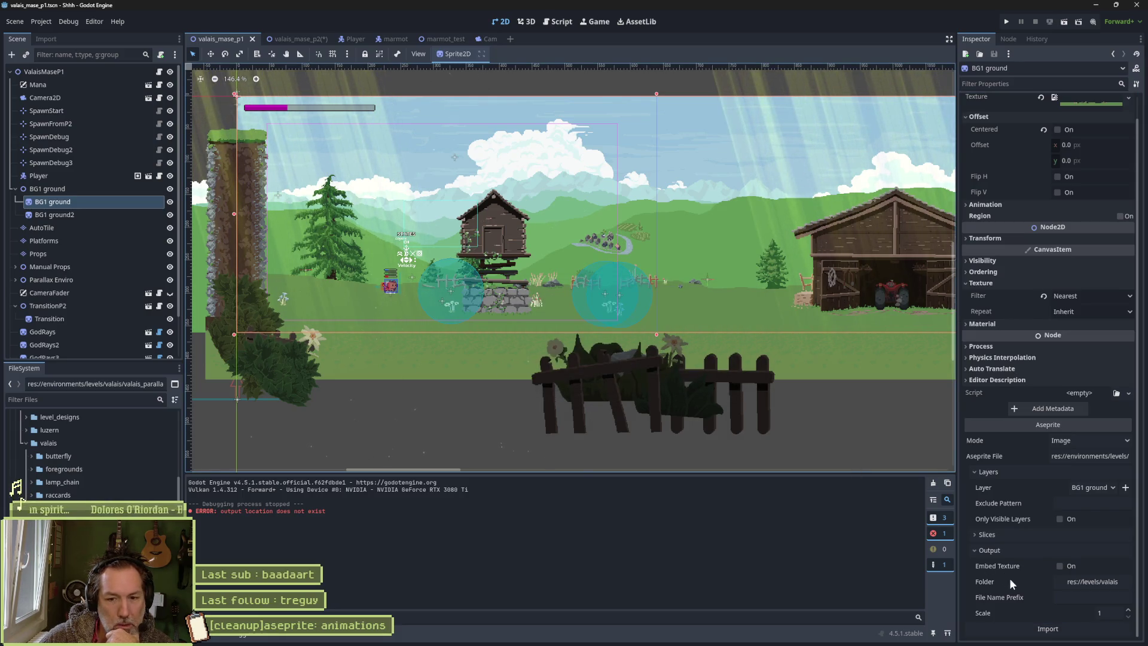
click(1071, 583)
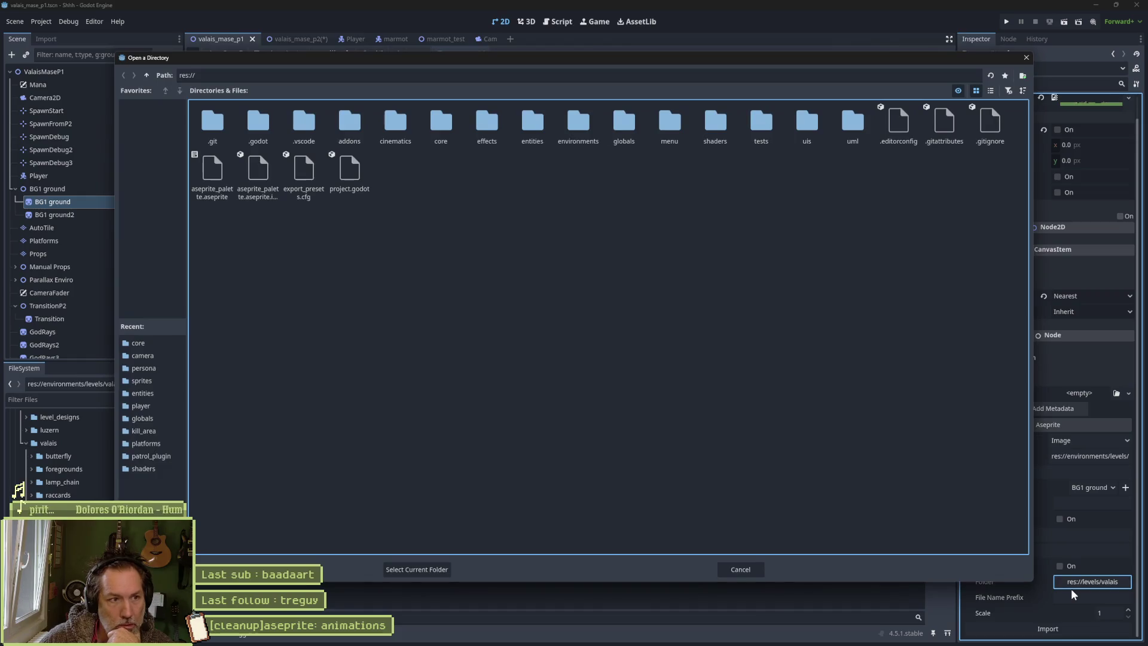
click(752, 570)
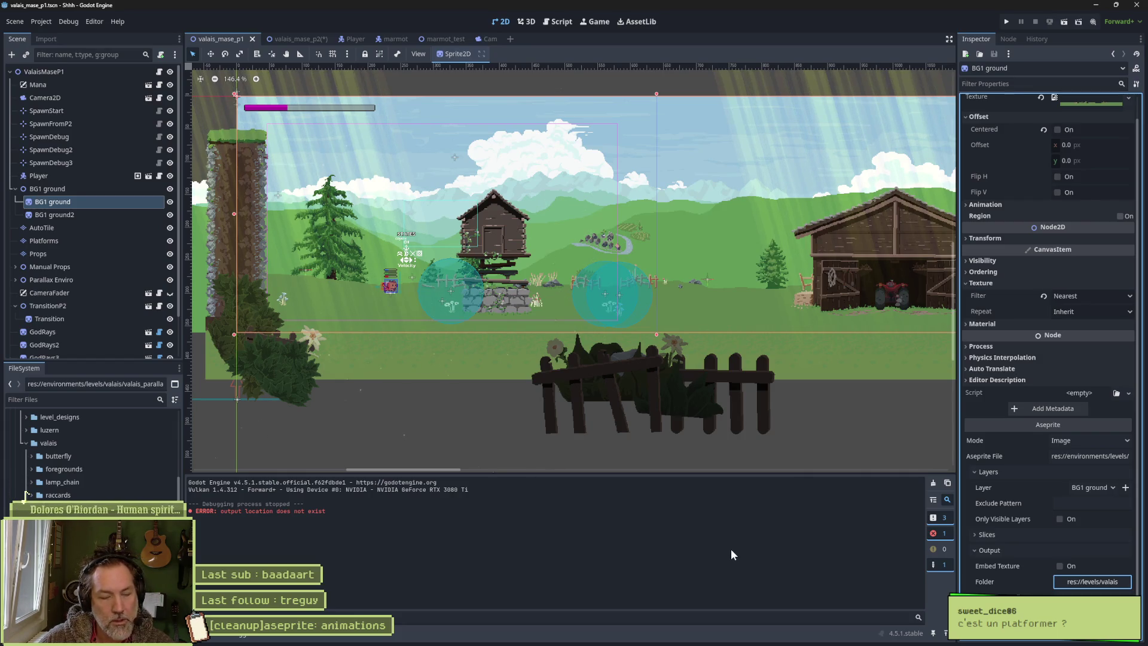
- Run the game with F5 and walk the cat right and back left near the house
key(F5)
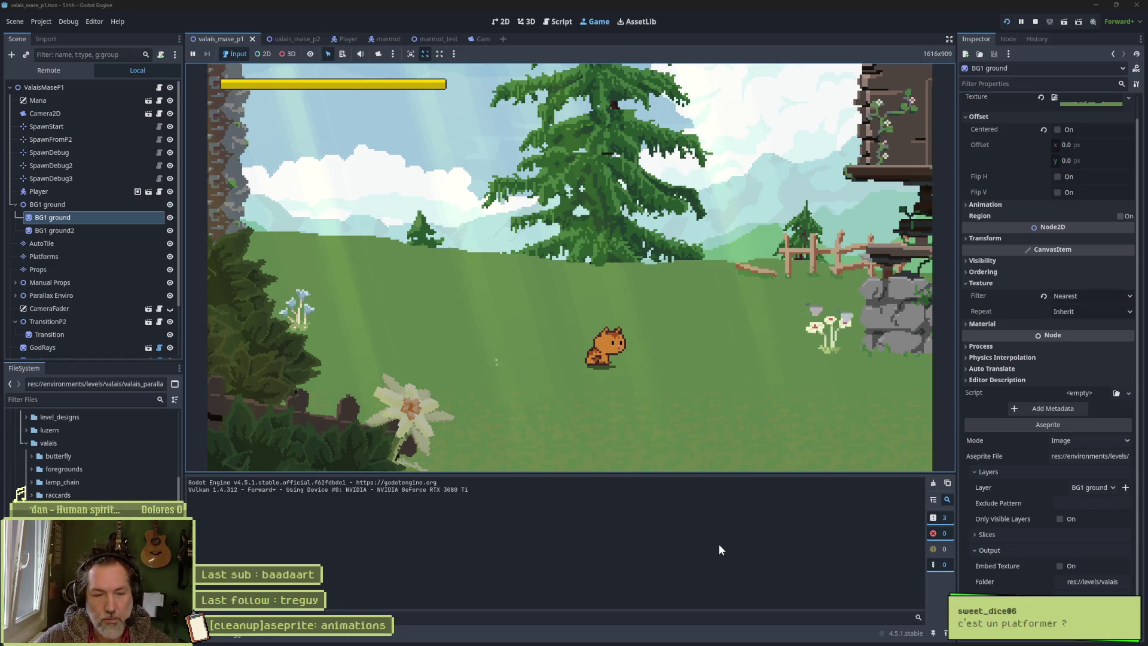
key(Right)
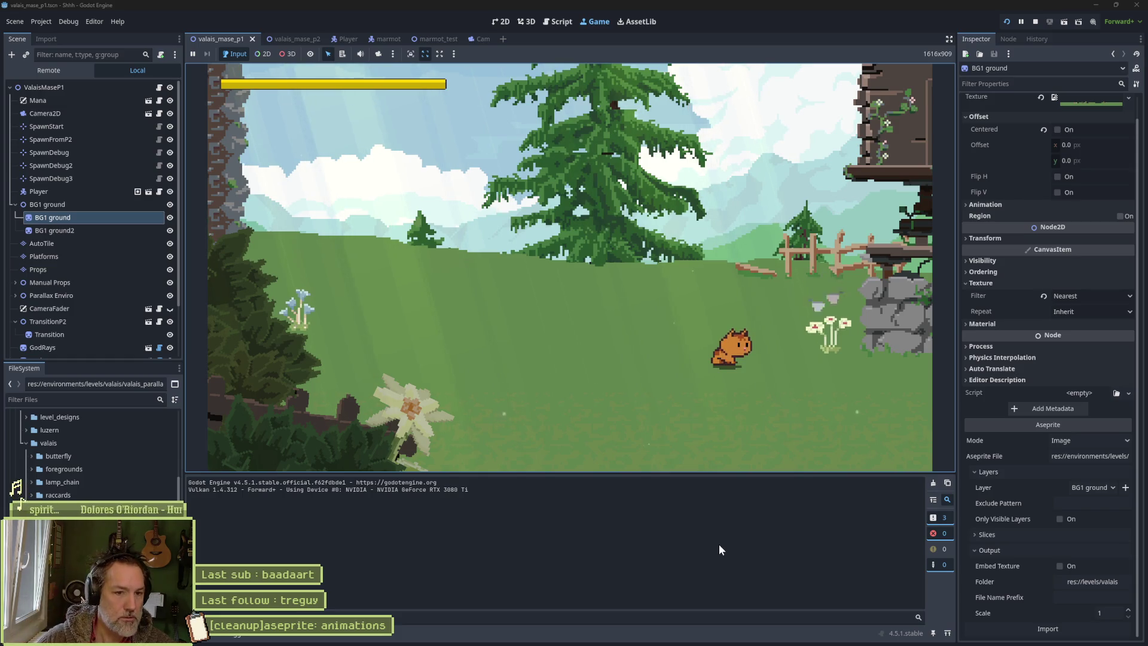
key(Left)
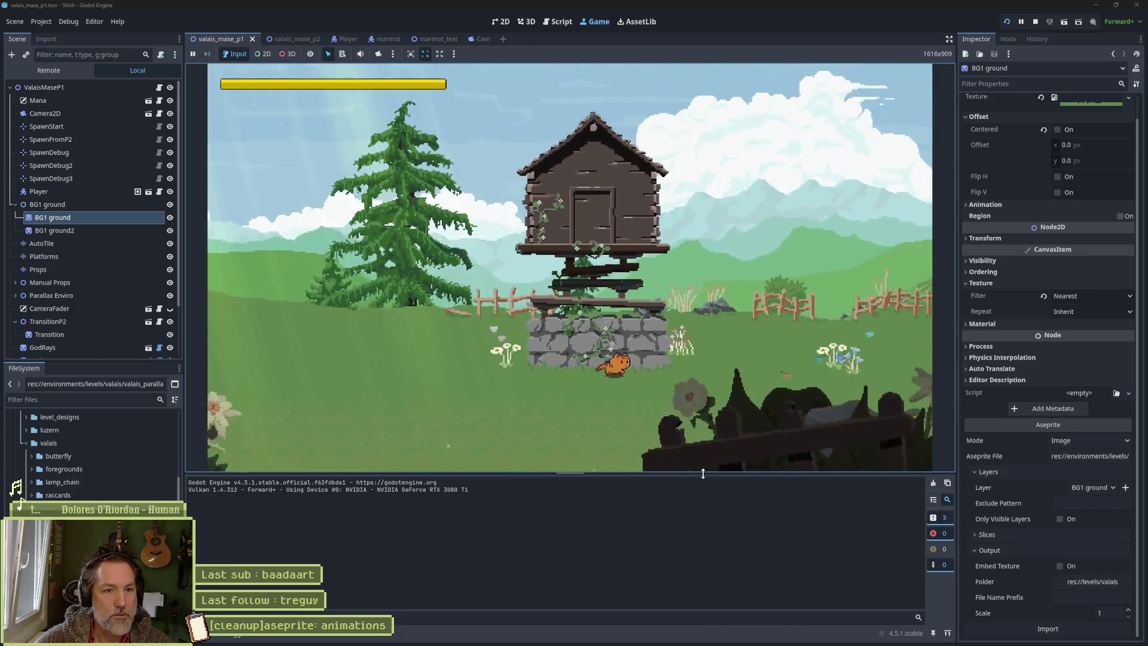
key(Left)
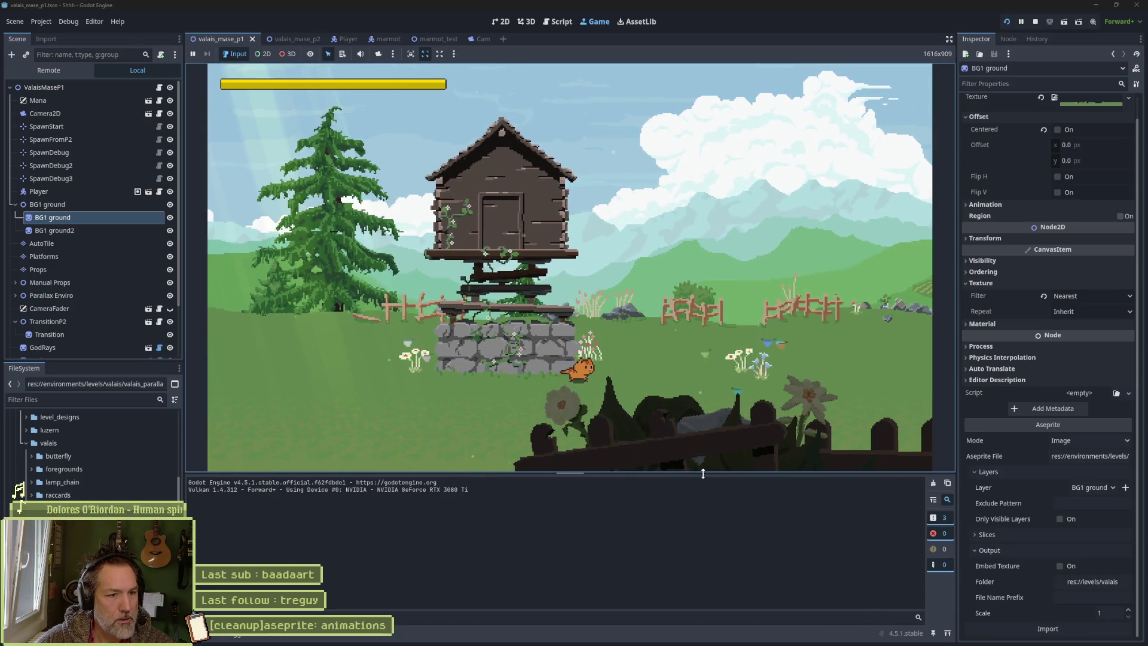
key(Left)
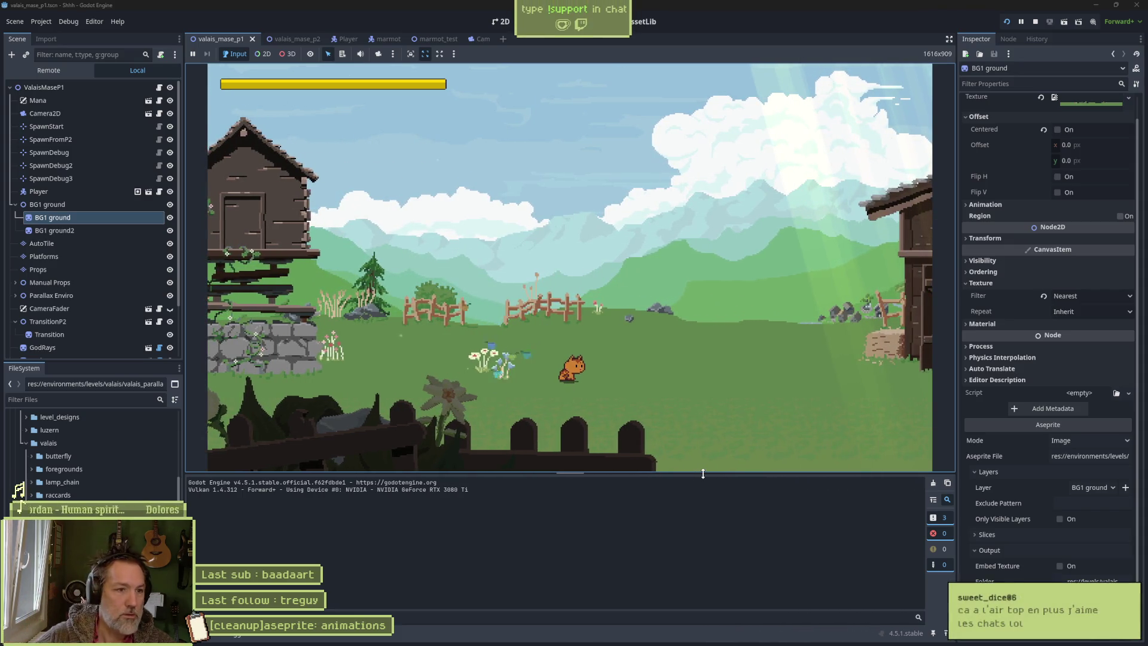
- Run the cat past the barn, lamp-post hill and cross hill, jumping the chasm to the meadow
key(Right)
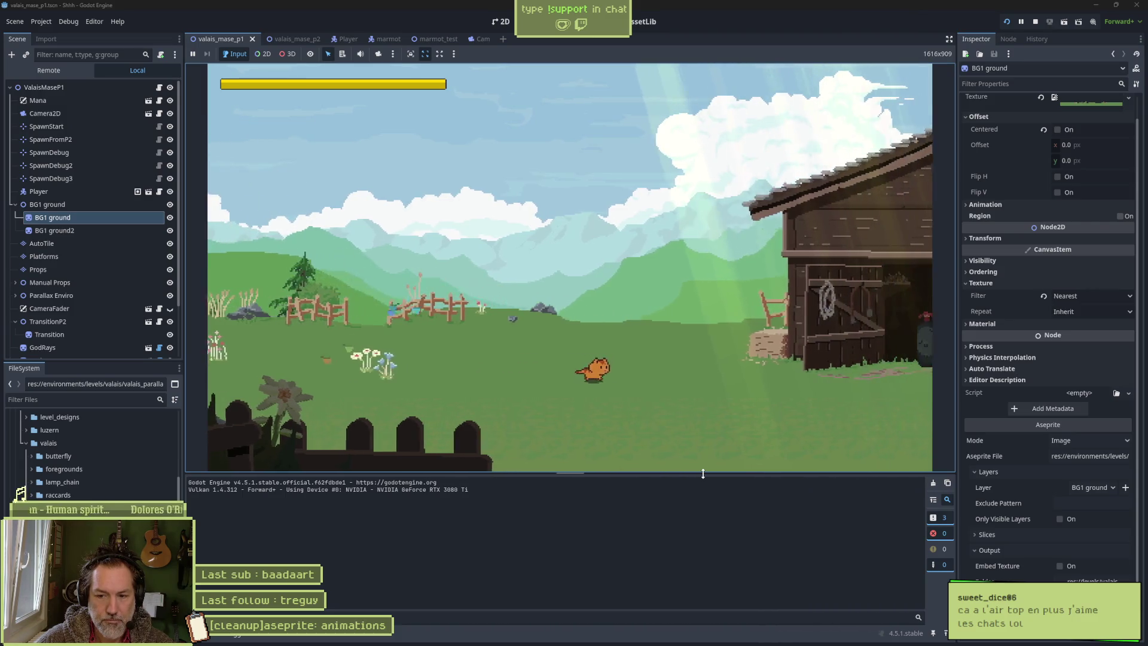
key(Right)
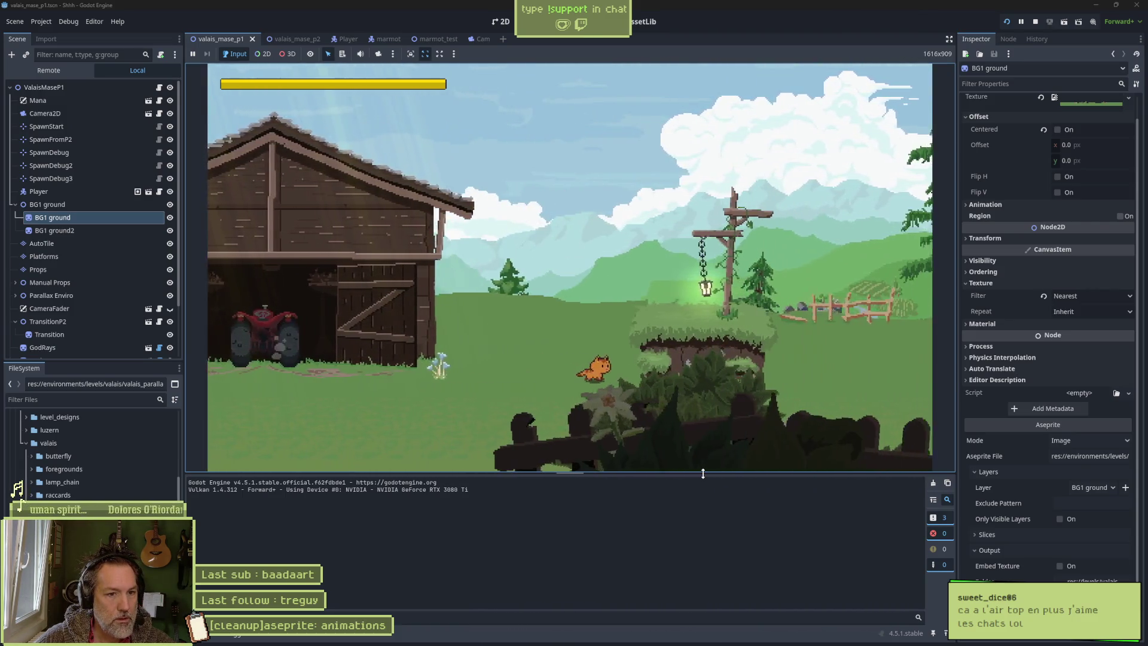
key(Right)
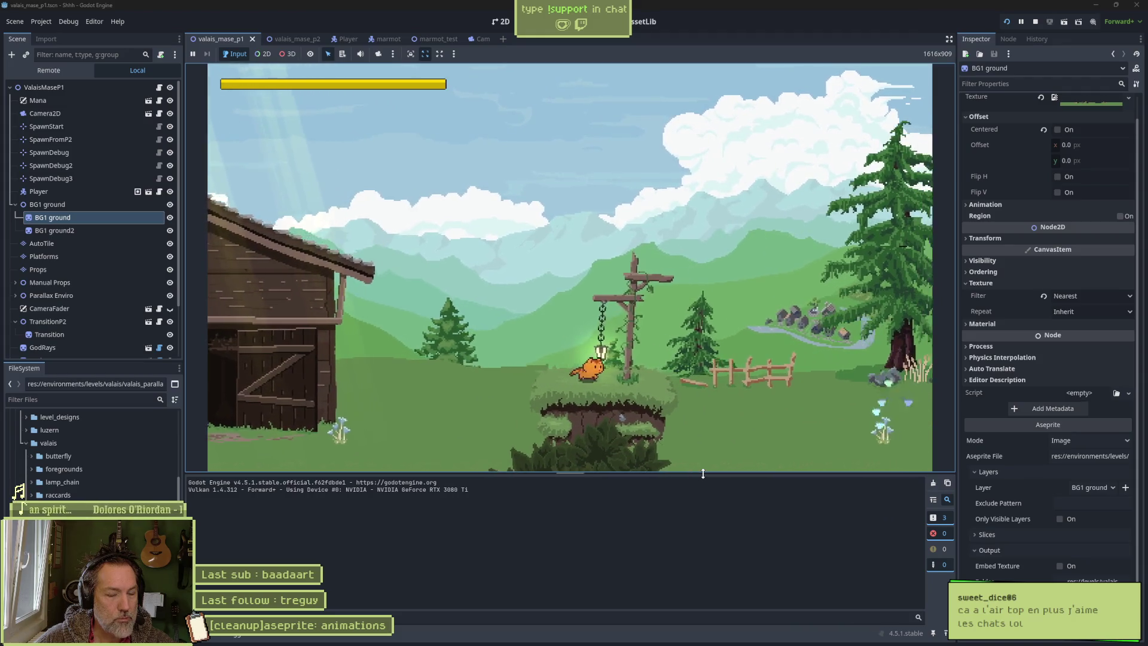
key(Right)
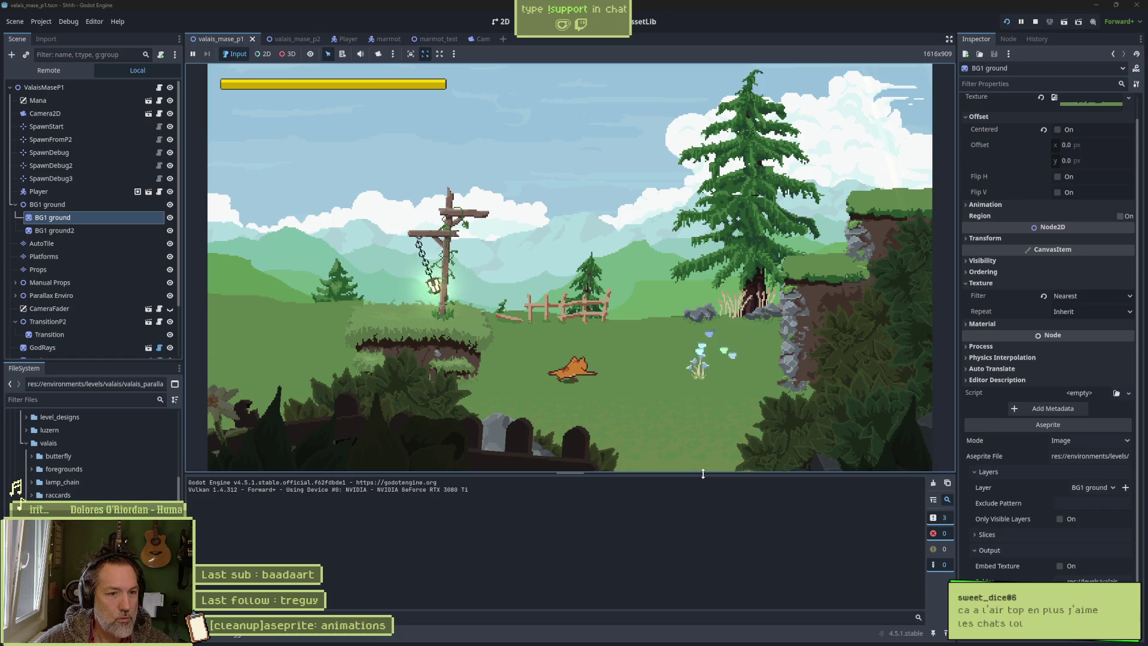
key(Right)
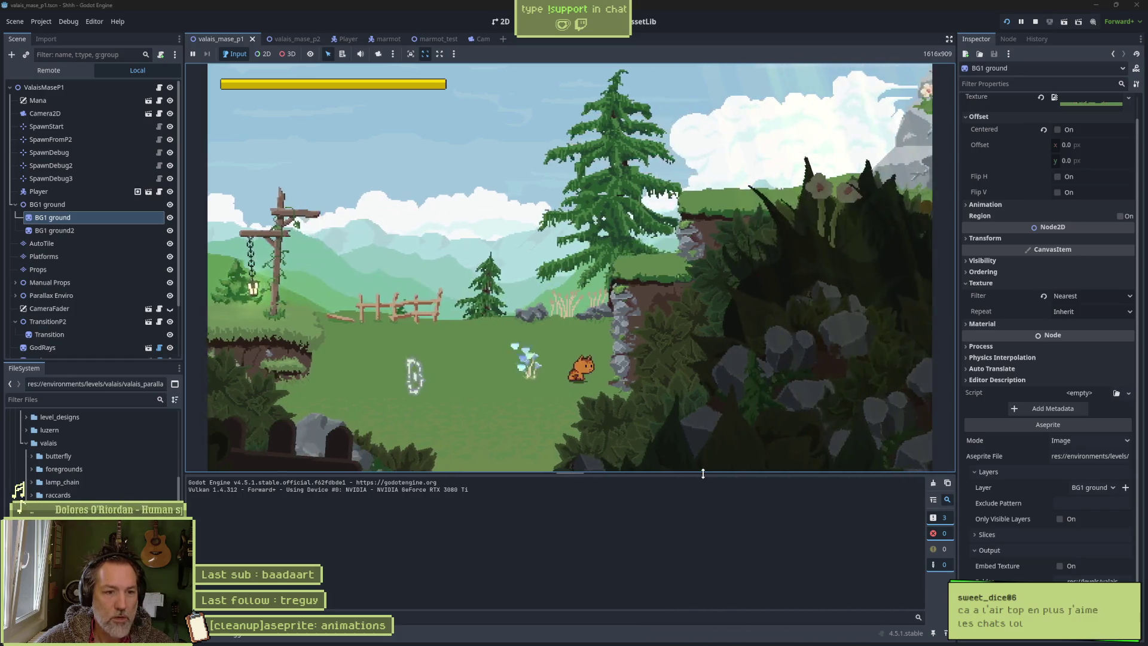
key(Right)
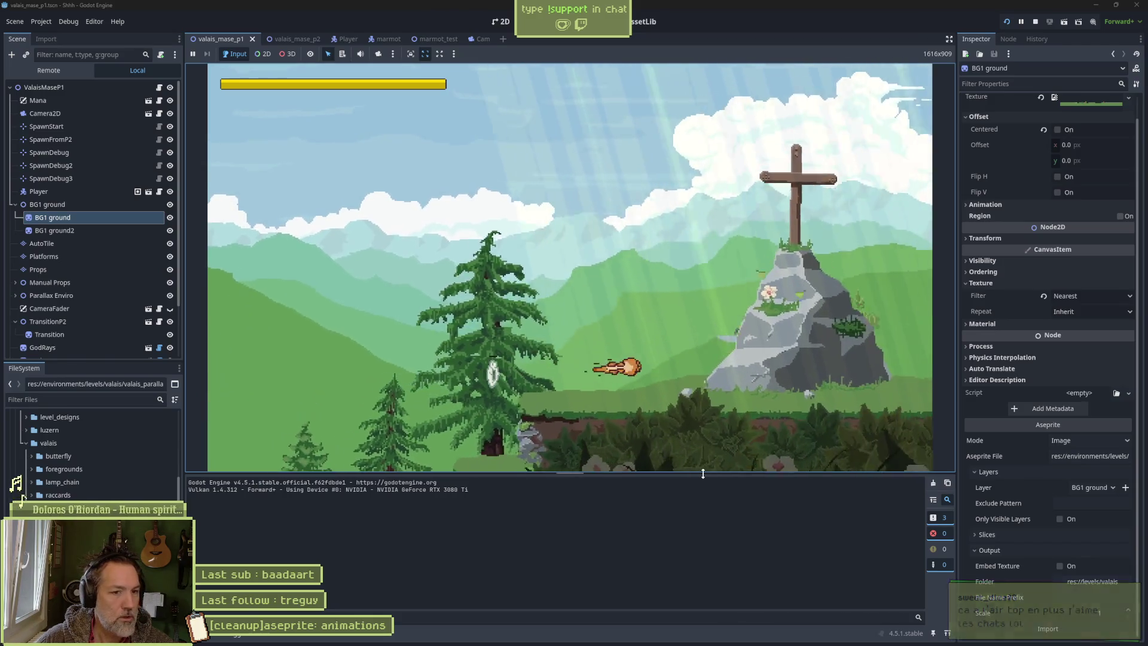
key(Right)
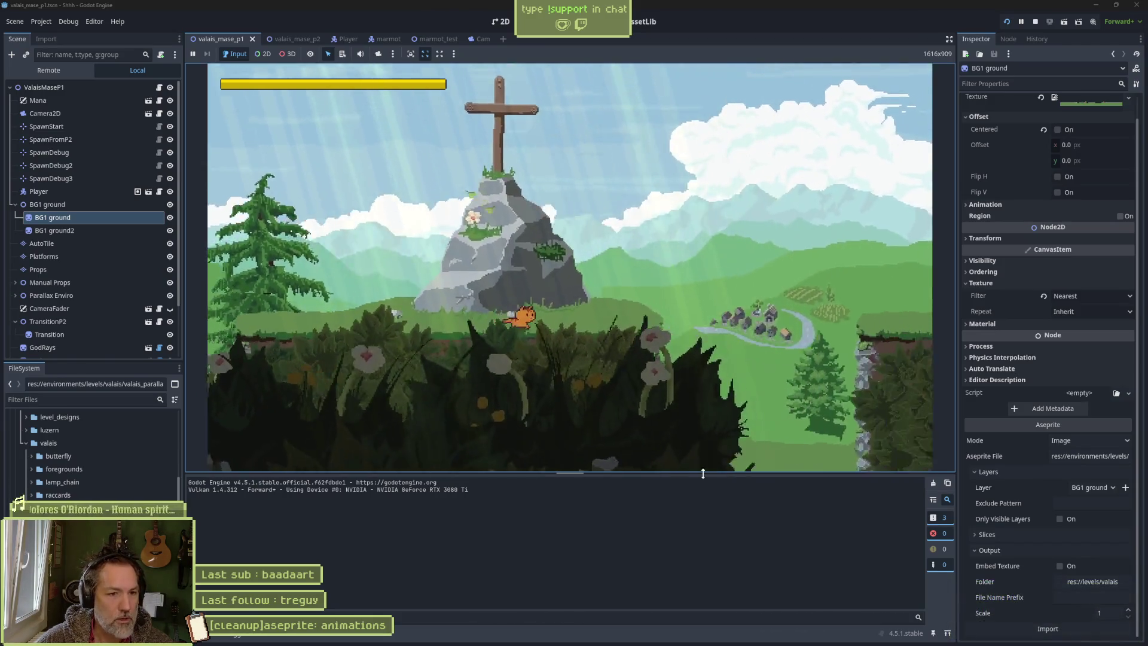
key(Right)
key(space)
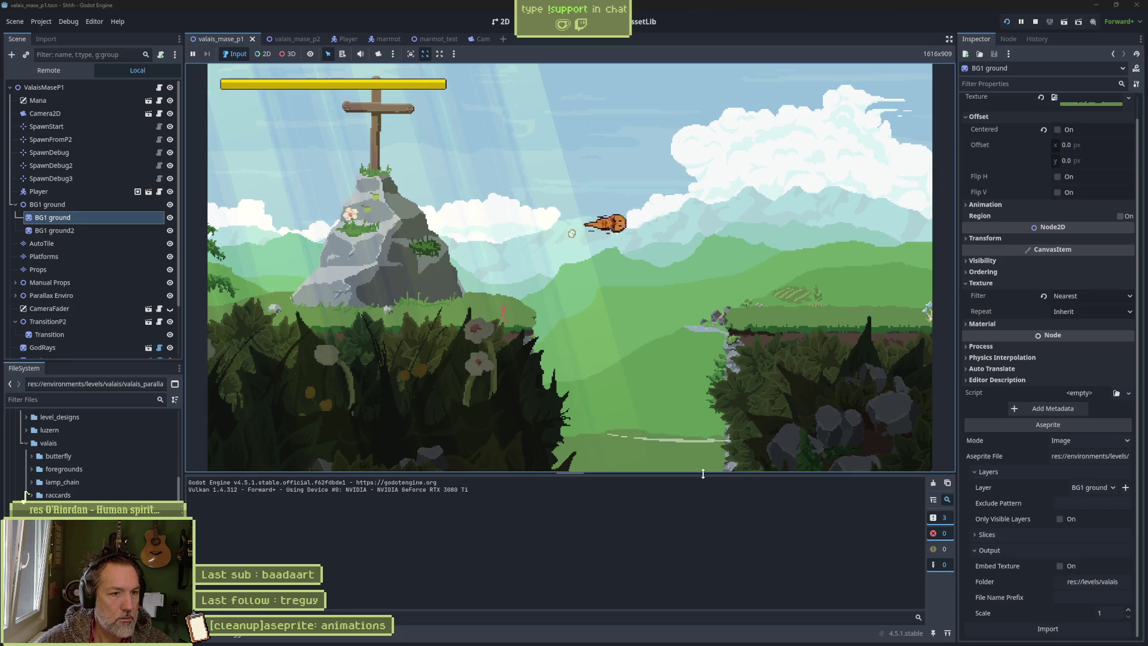
key(Right)
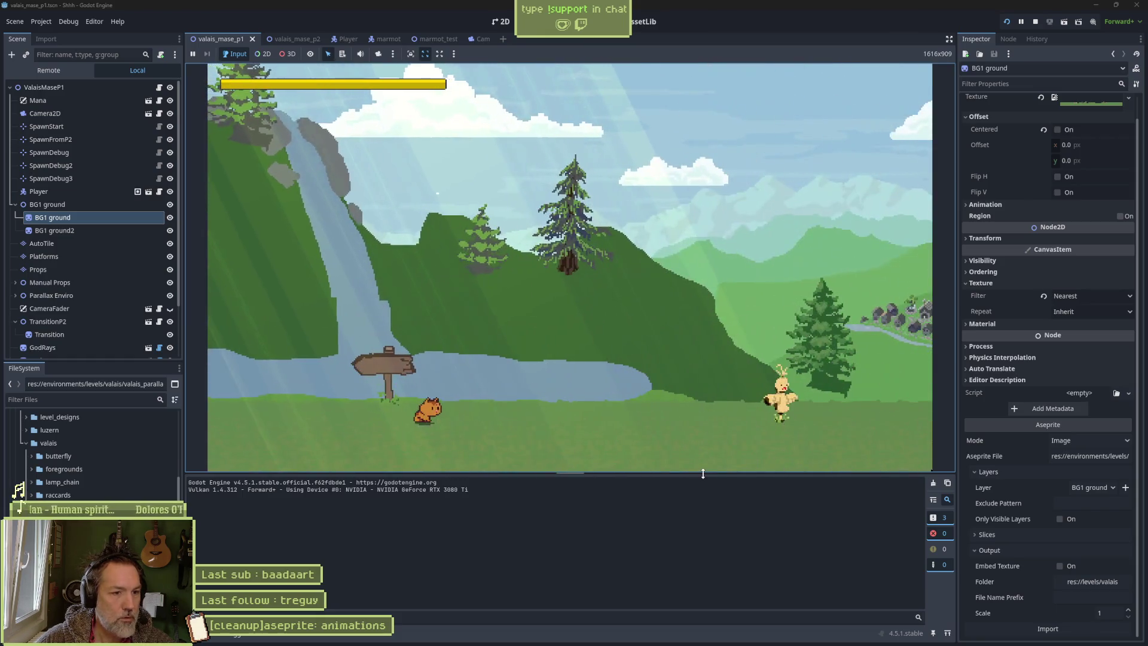
- Walk the cat right past the white creature, then stop the game with F8 and show the desktop
key(Right)
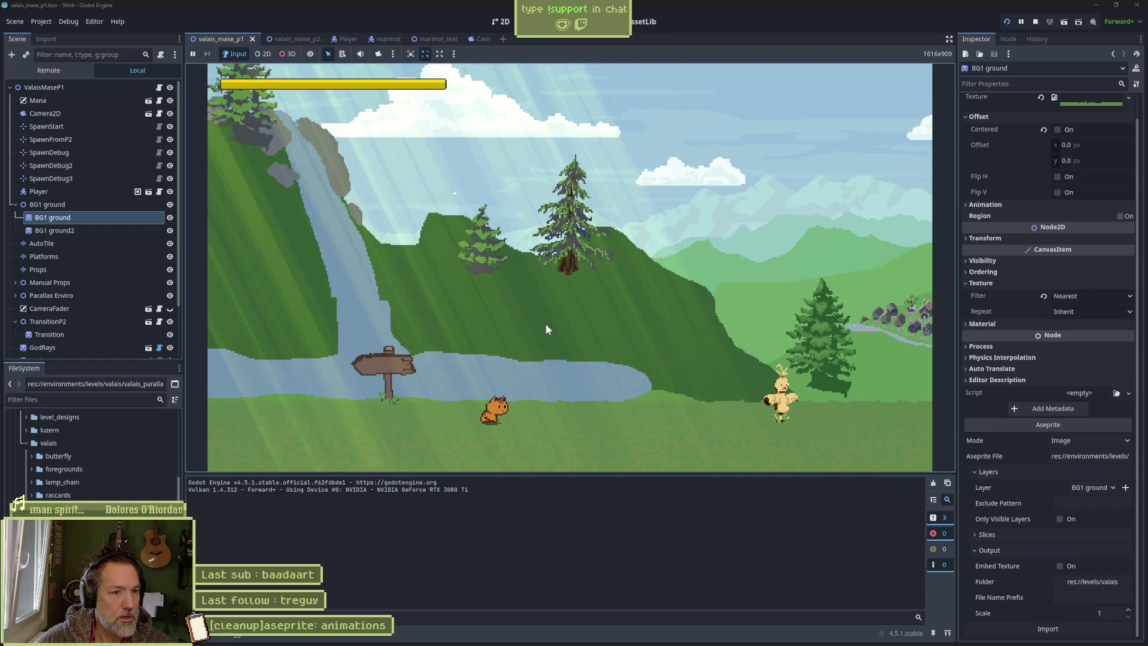
key(Right)
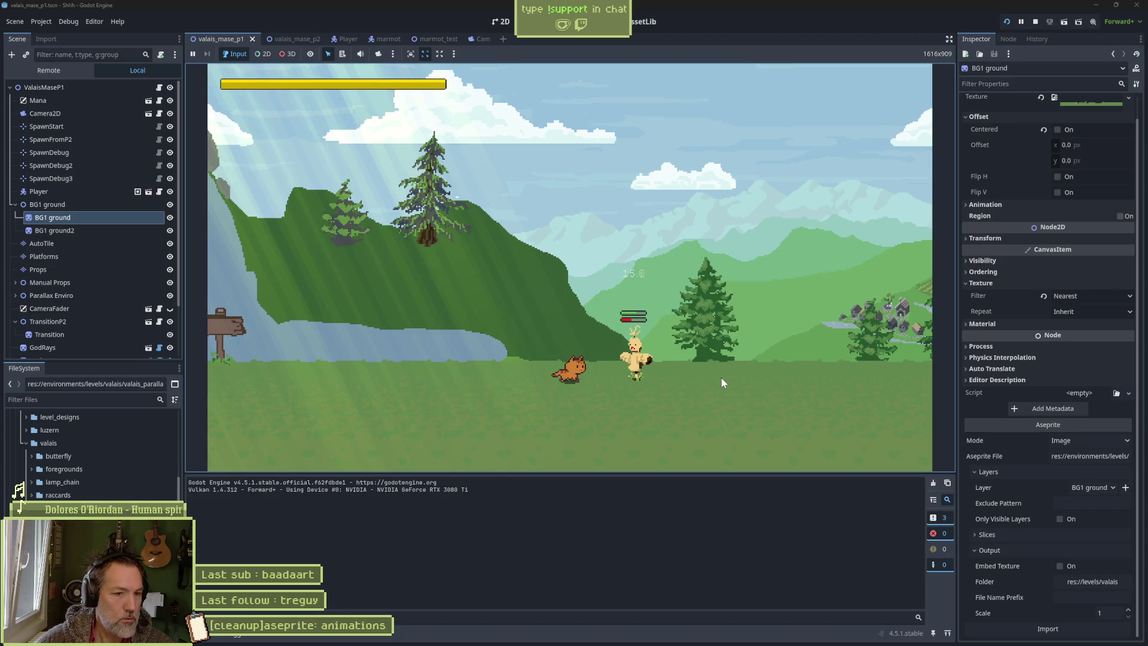
key(Right)
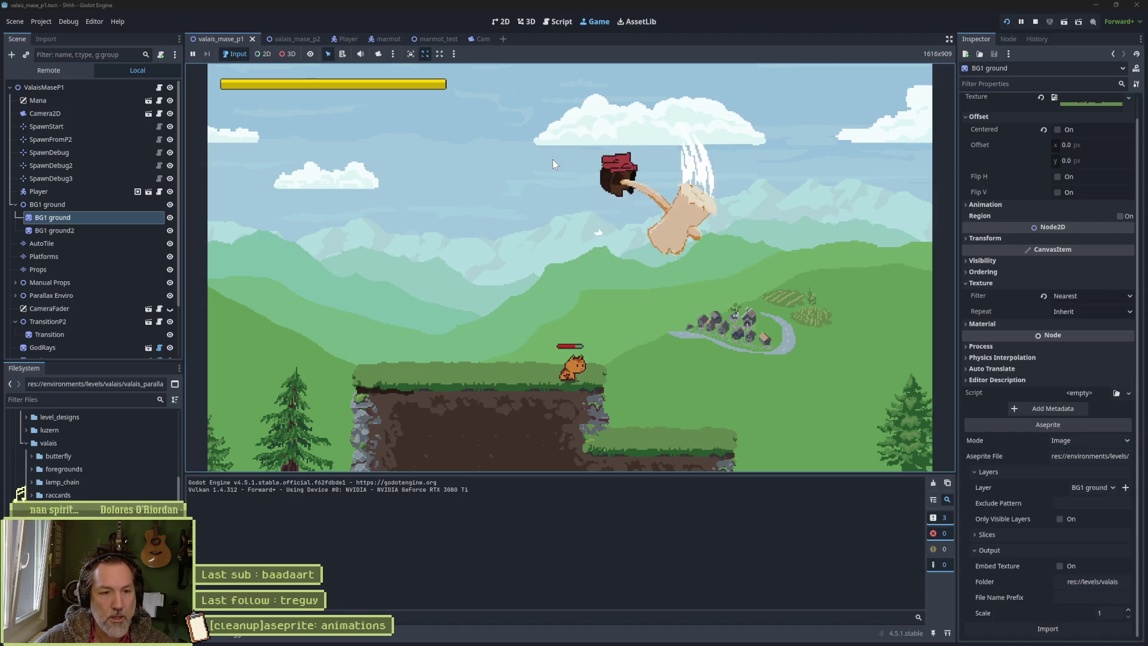
key(F8)
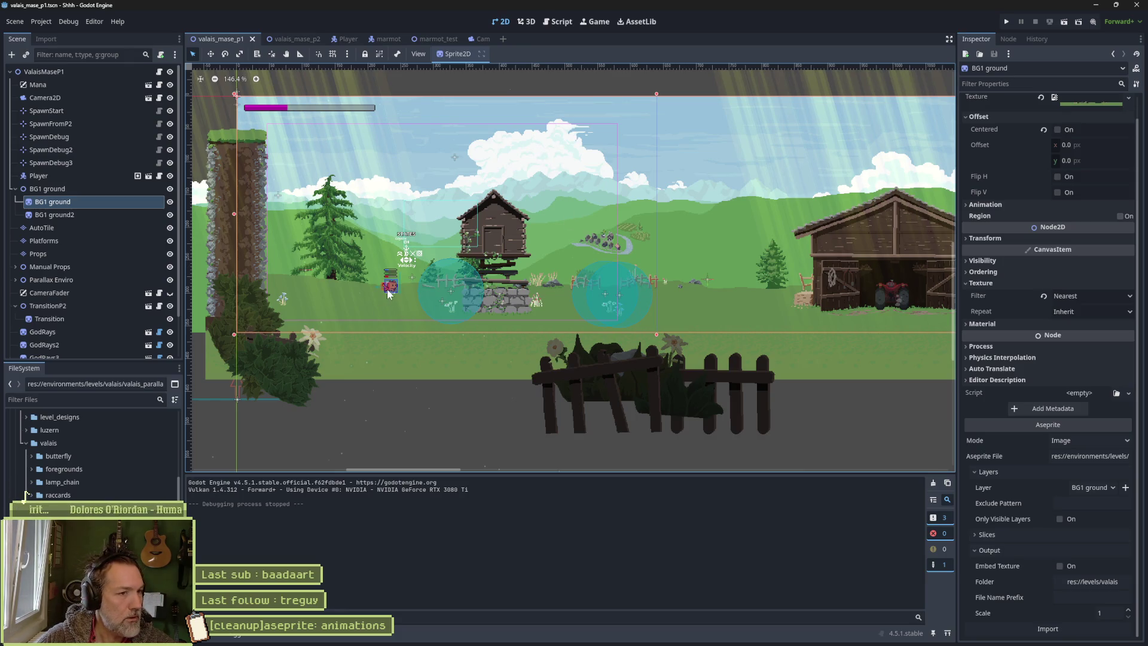
key(super+d)
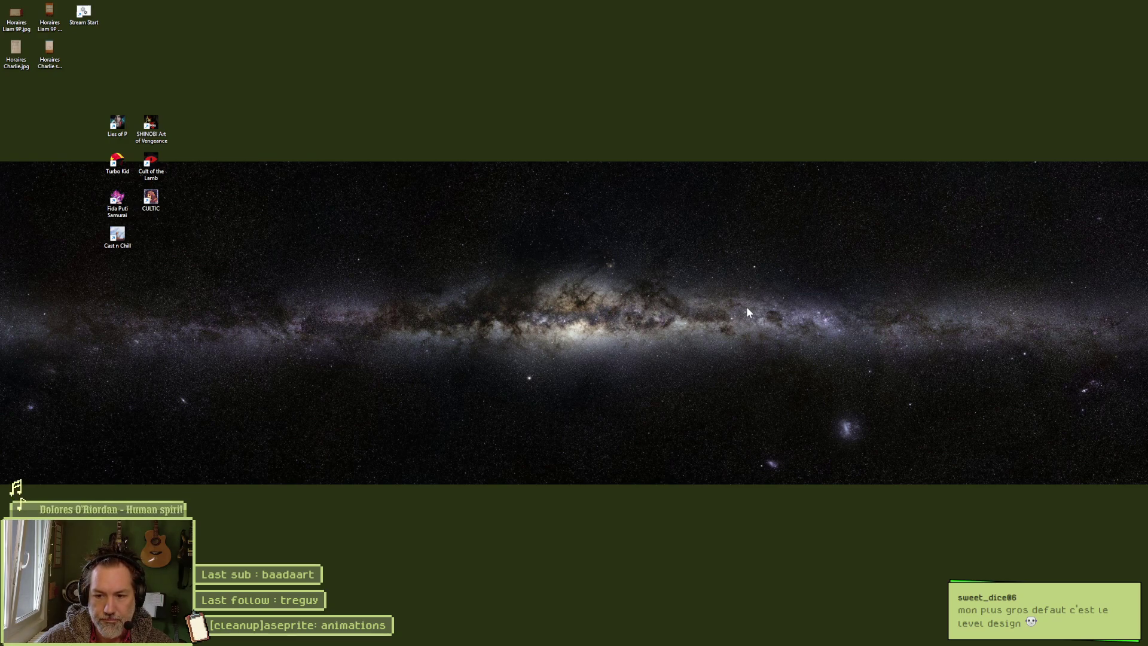
- In Discord, preview the Ronnie's Adventures cover image, then follow the ronnie.2sicmusicdistribution.fr link
mouse_move(909, 644)
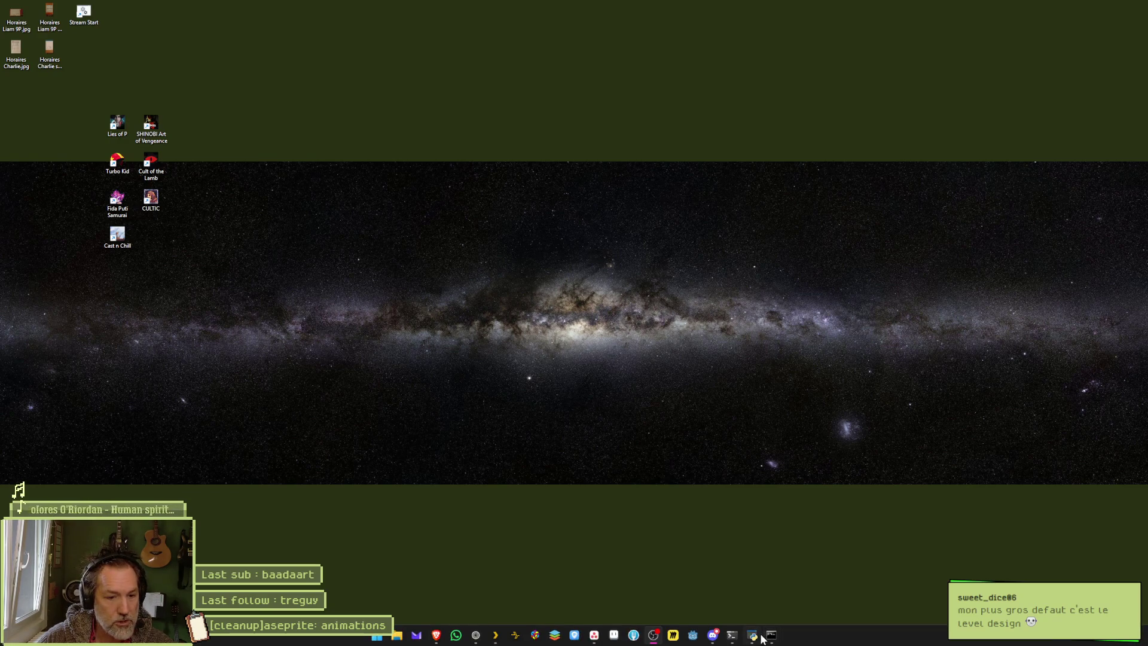
click(712, 636)
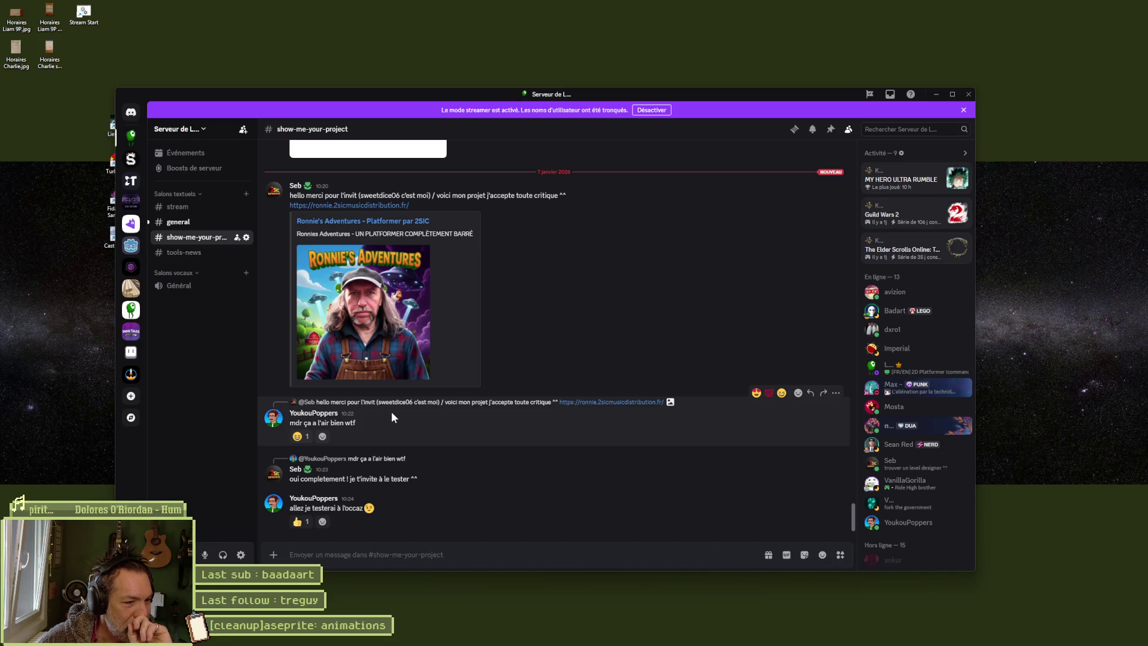
click(383, 370)
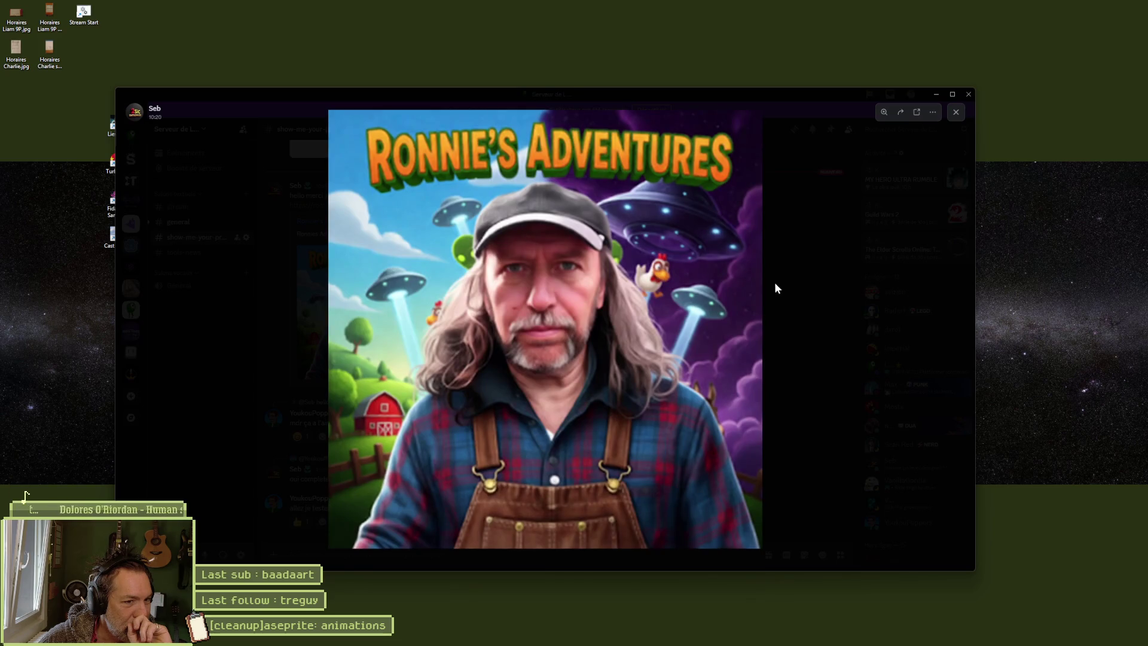
click(775, 288)
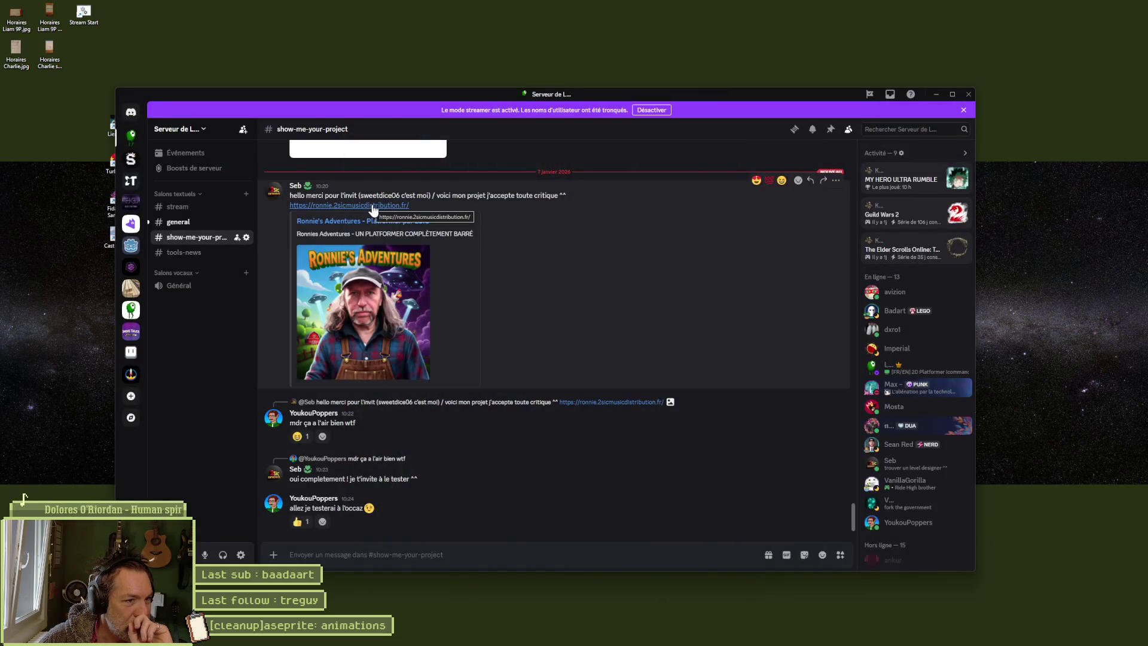
click(405, 206)
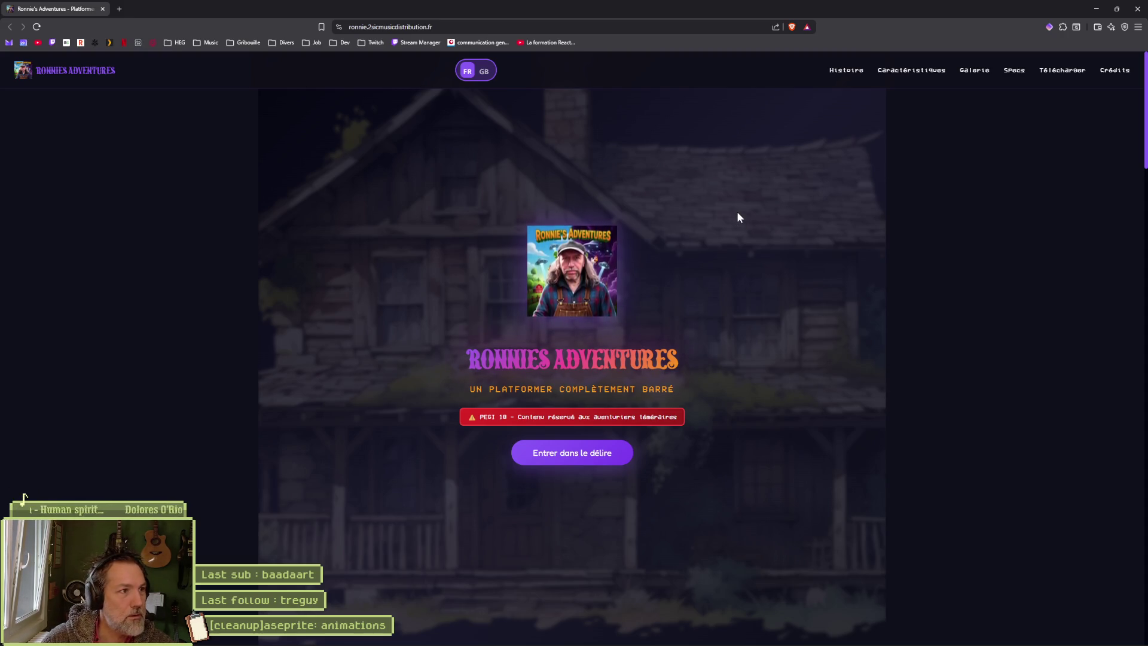
- Enter the site via 'Entrer dans le délire', scroll past Caractéristiques and start the Aperçu trailer
click(607, 458)
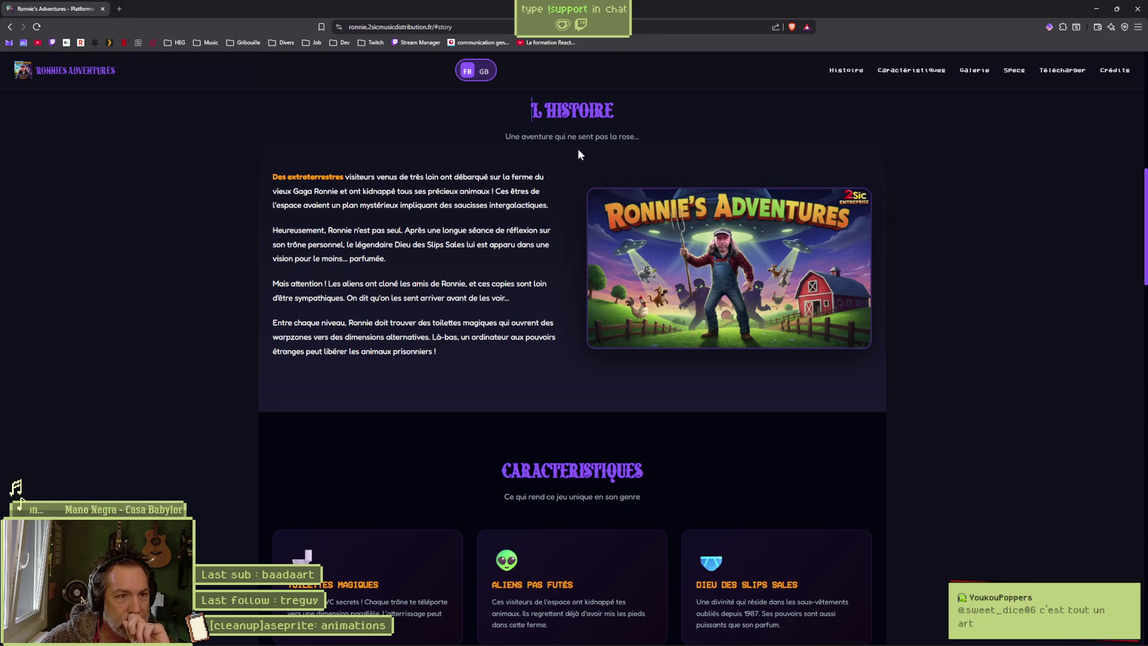
scroll(307, 242, down, 3)
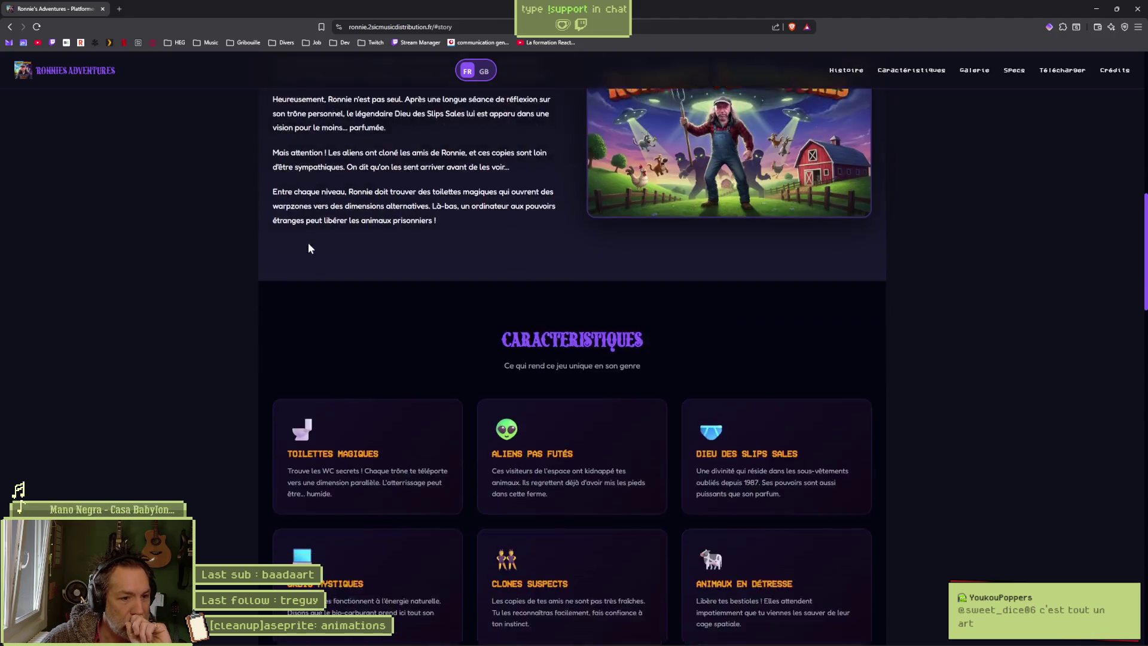
scroll(260, 263, down, 3)
scroll(260, 269, down, 3)
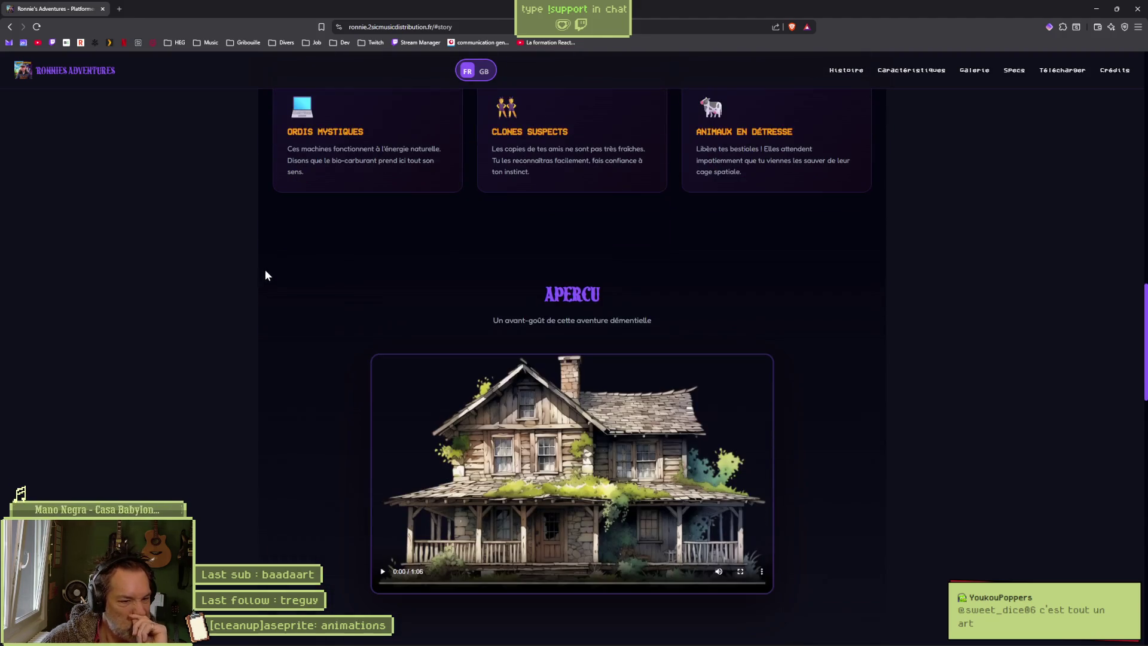
scroll(282, 365, down, 1)
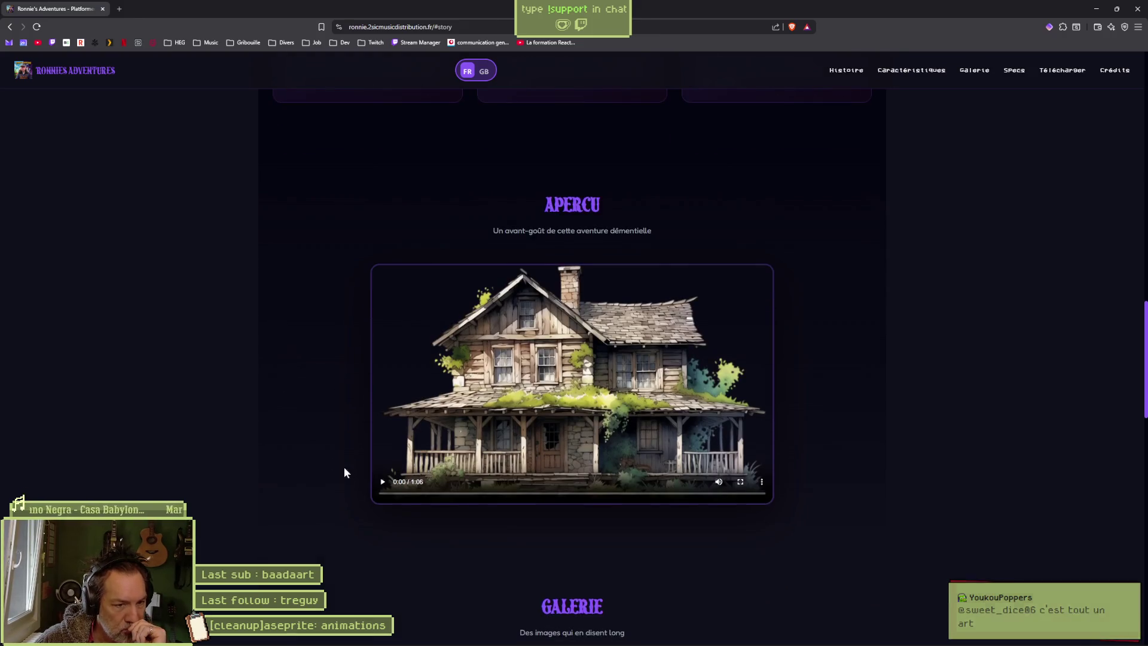
click(383, 486)
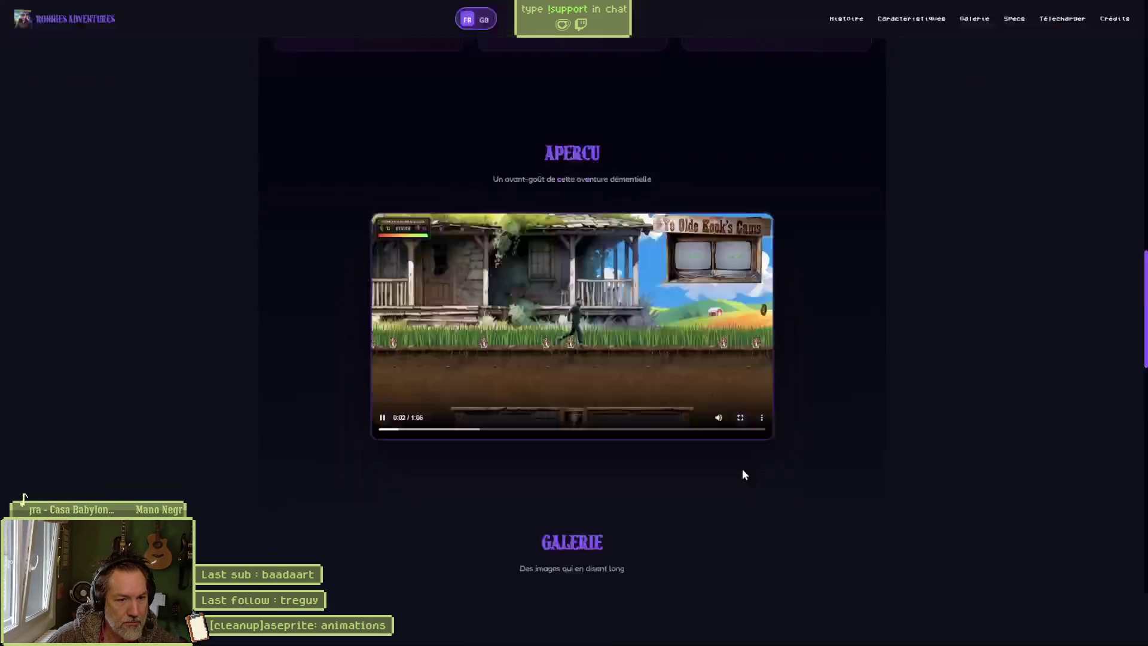
- Watch the Aperçu trailer in fullscreen to its 1:06 end, then exit fullscreen
click(742, 469)
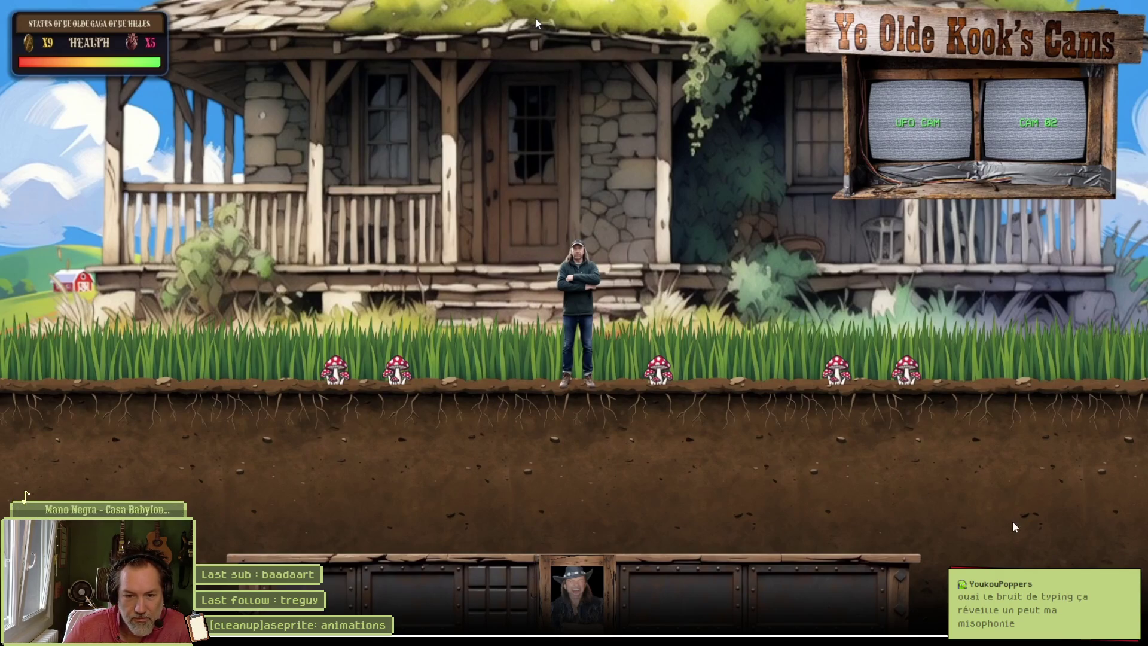
key(Escape)
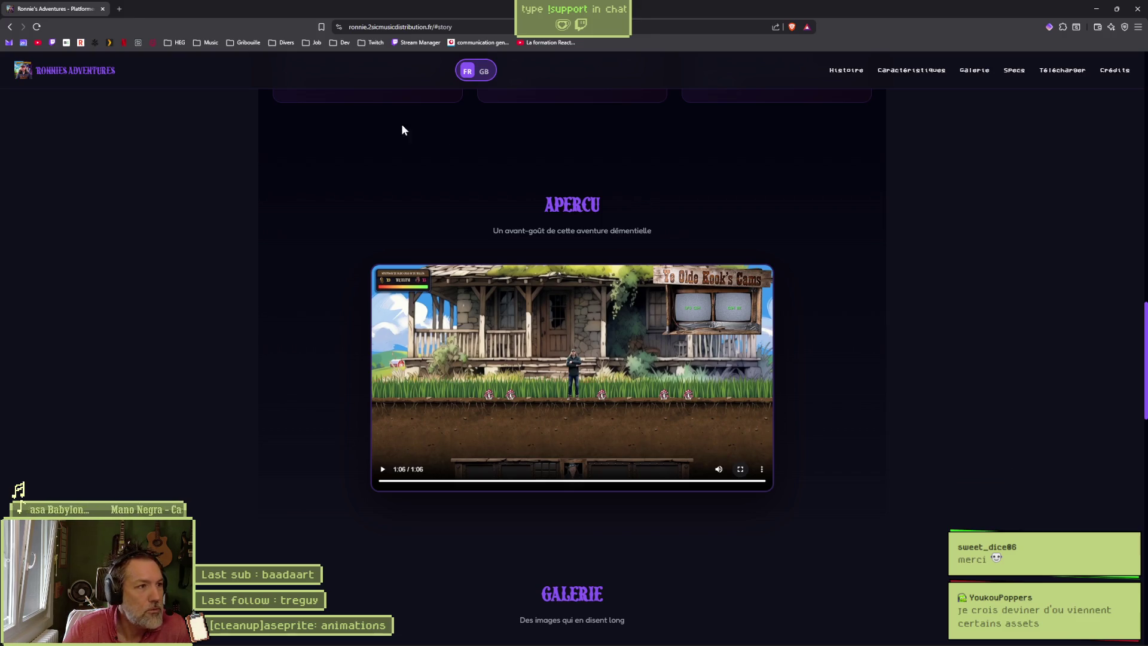
- Close the browser, heart-eye react to the project post, wave to the new #general member, minimize Discord
click(1137, 9)
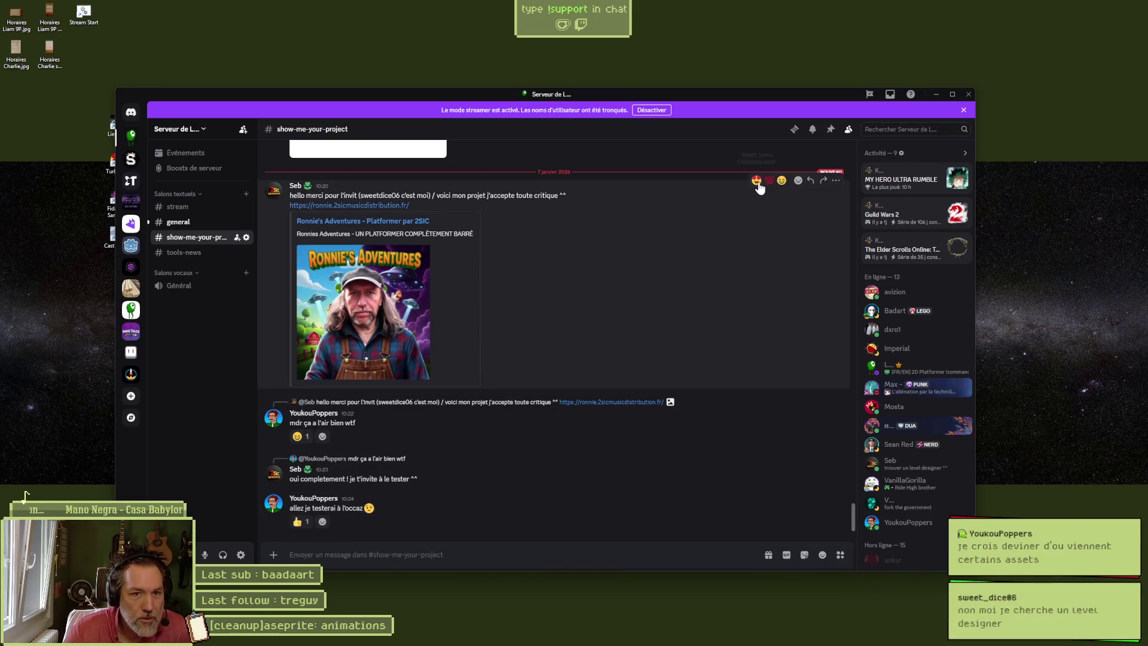
click(756, 180)
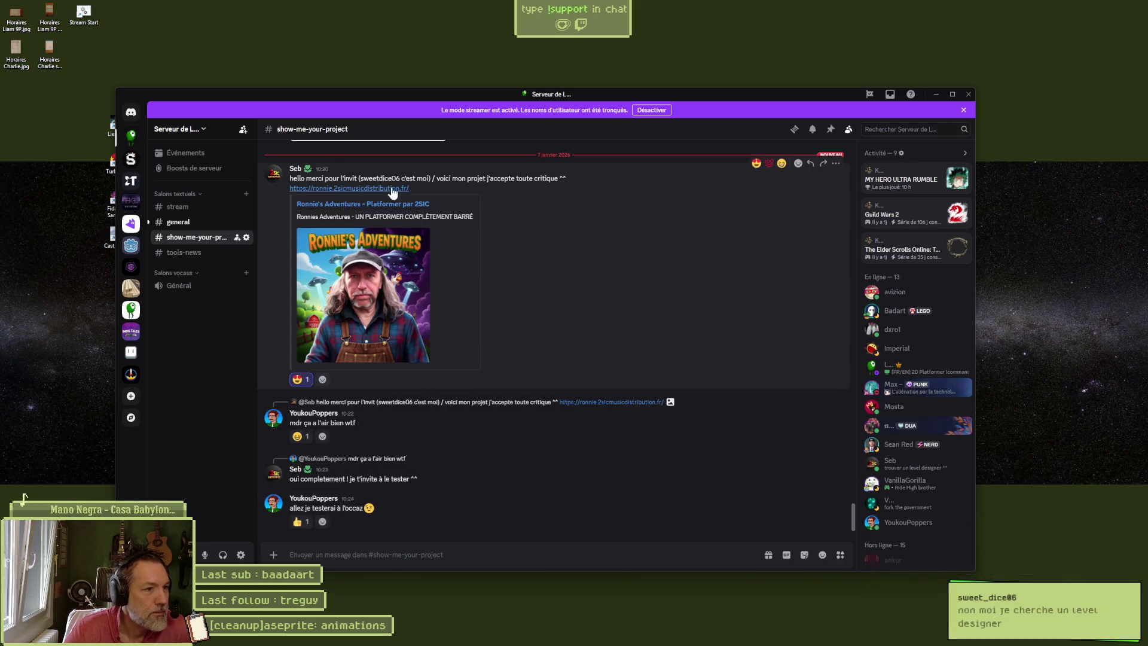
click(178, 222)
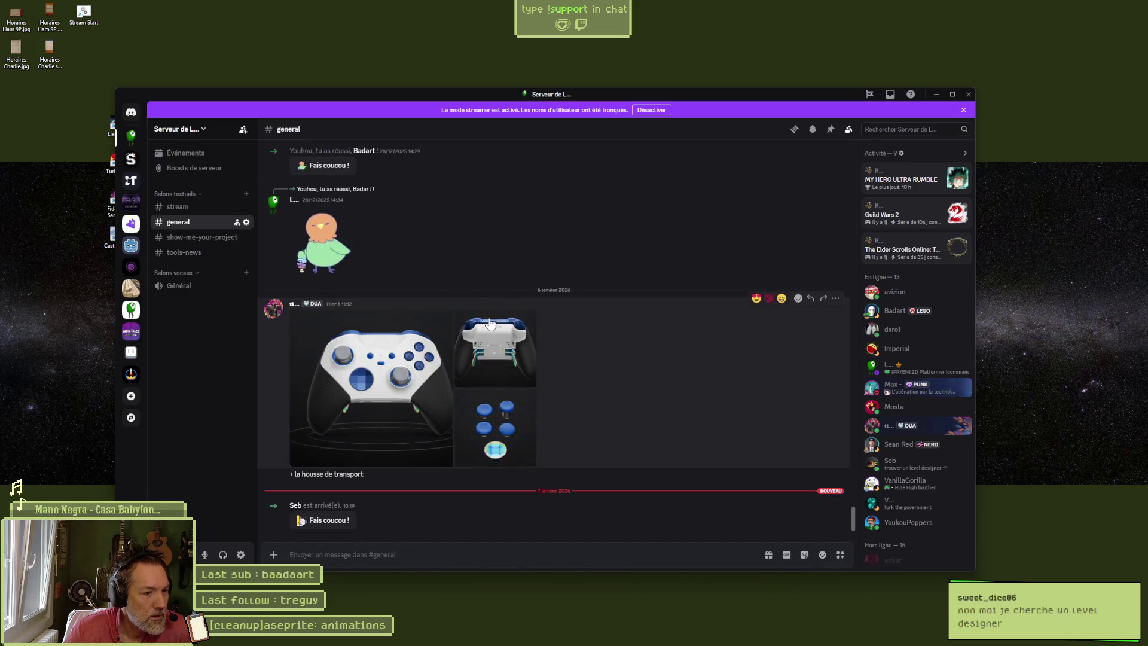
click(323, 519)
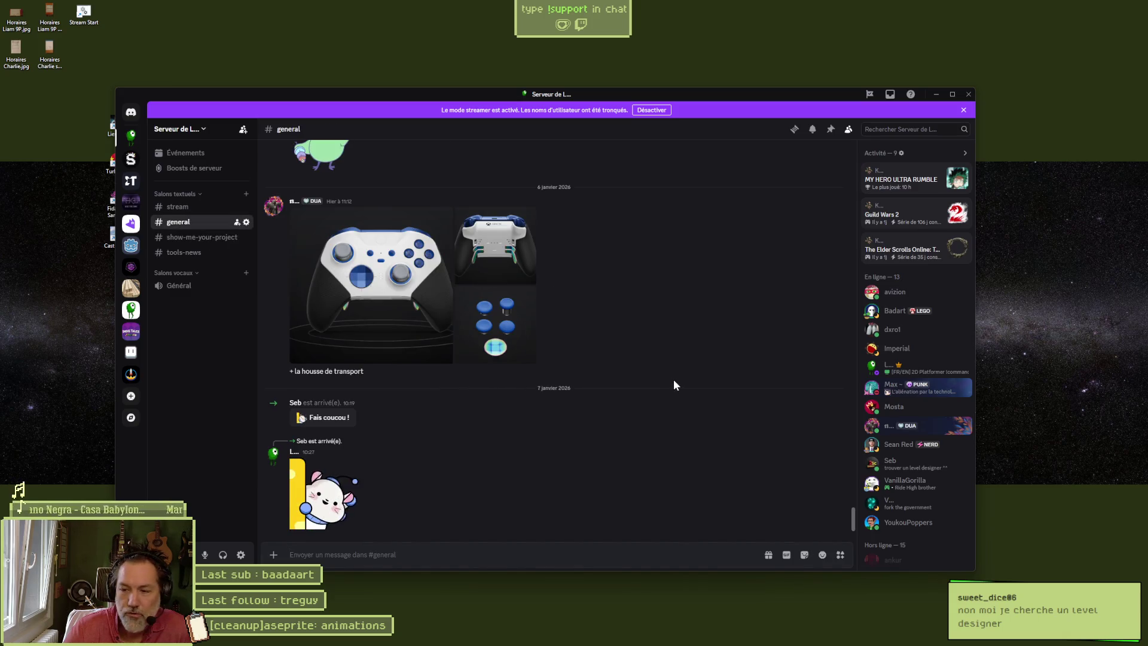
mouse_move(702, 348)
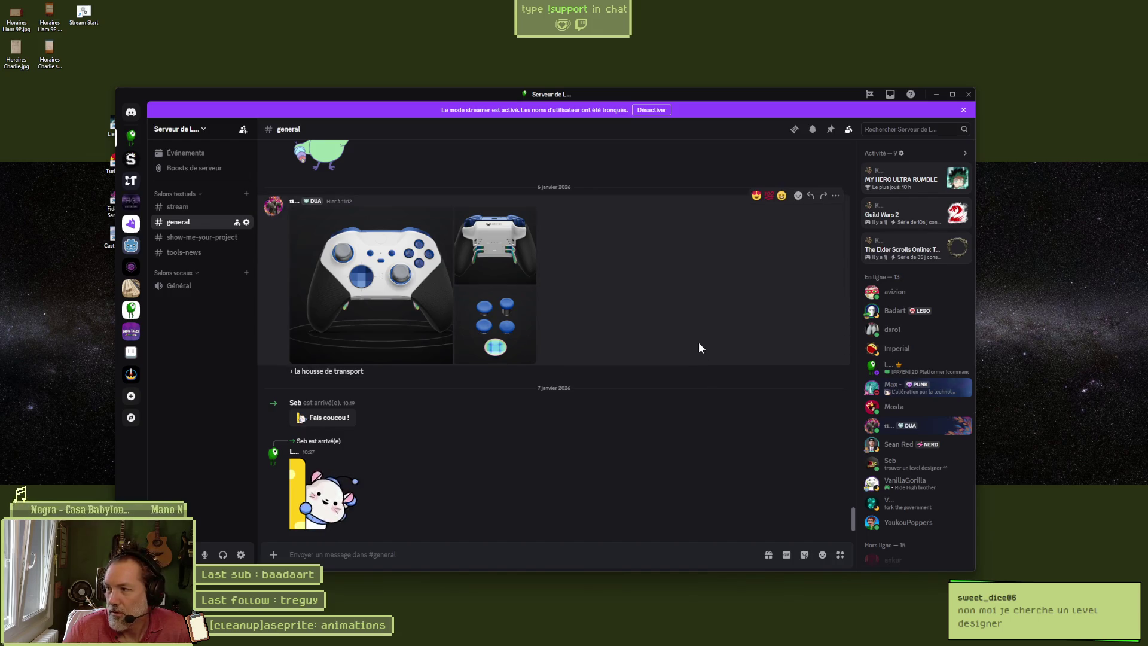
click(937, 95)
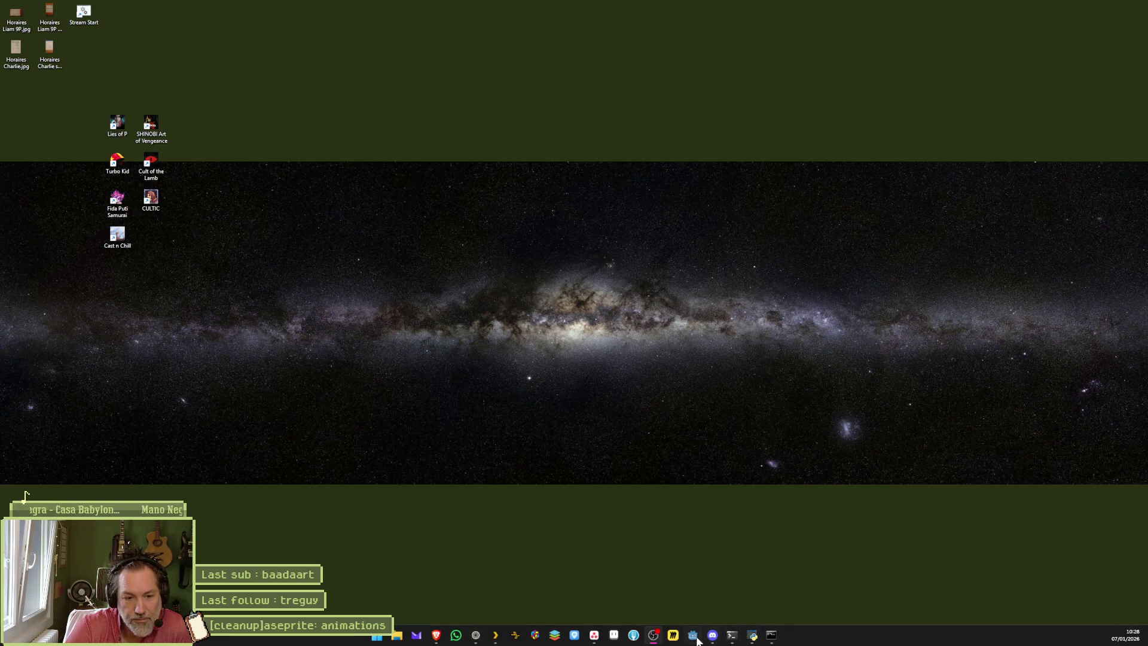
- Launch Godot and open the Shhh project from the Project Manager
click(695, 638)
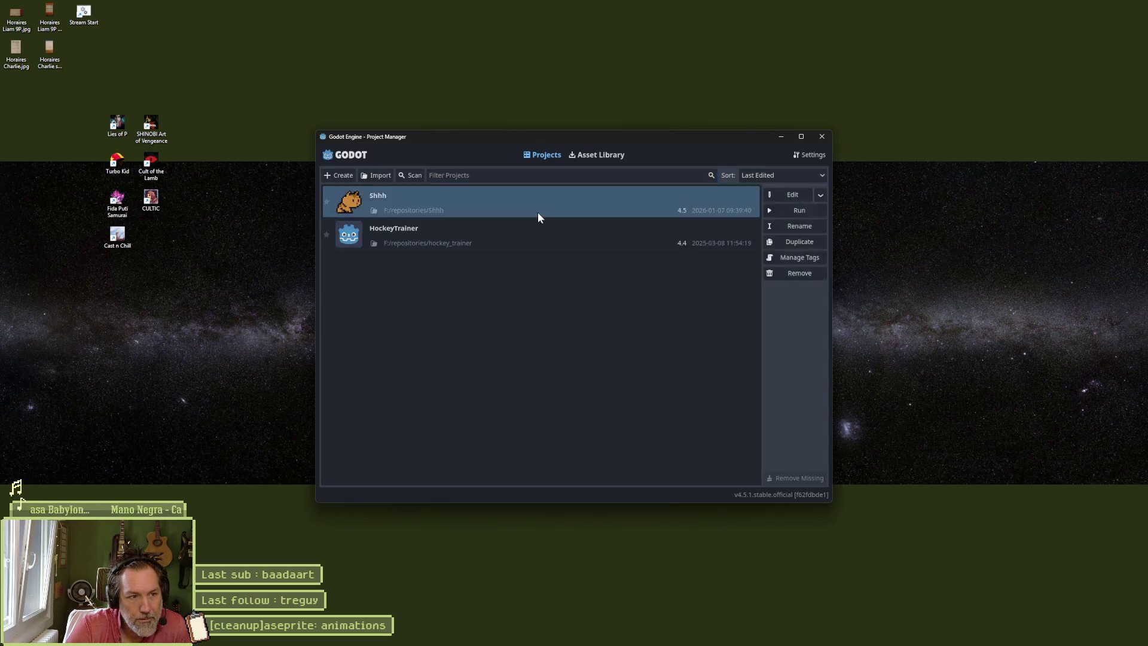
double_click(537, 214)
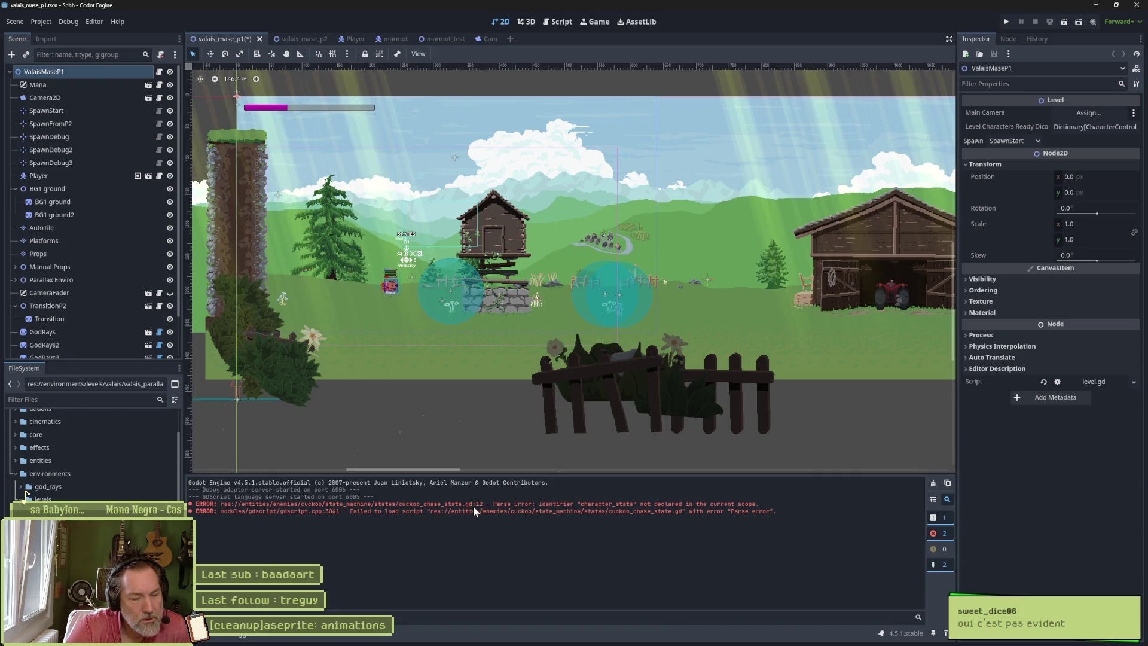
- Quick-open cuckoo_chase_state.gd and inspect the base State class definition before returning
key(shift+alt+o)
text(cuck)
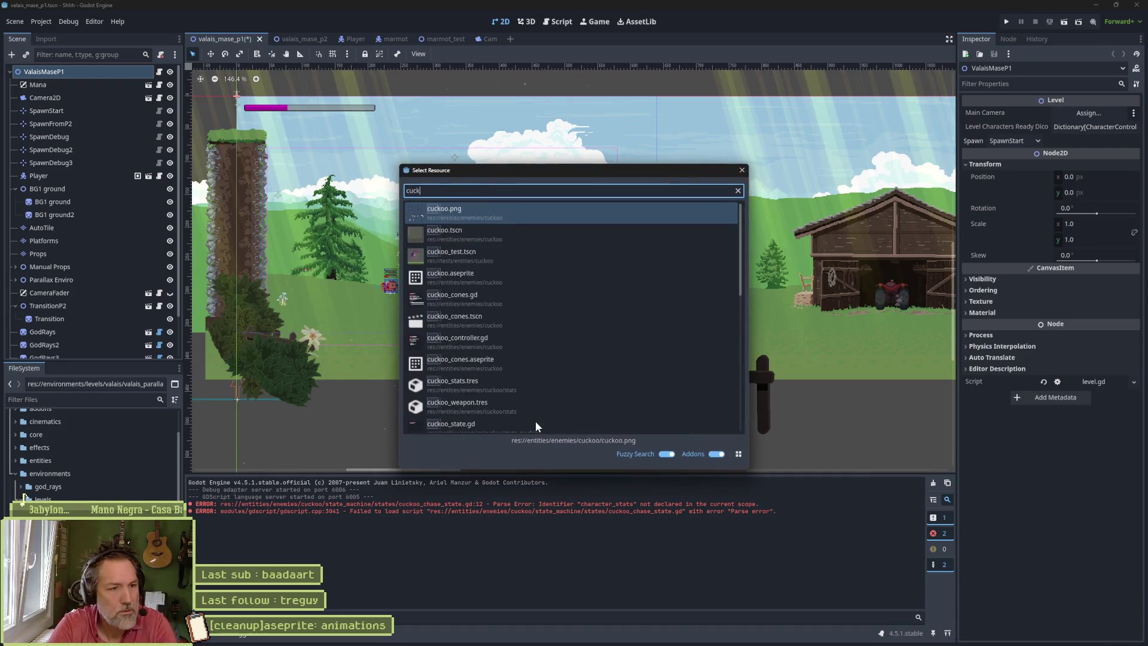
text(oo_chase)
key(Return)
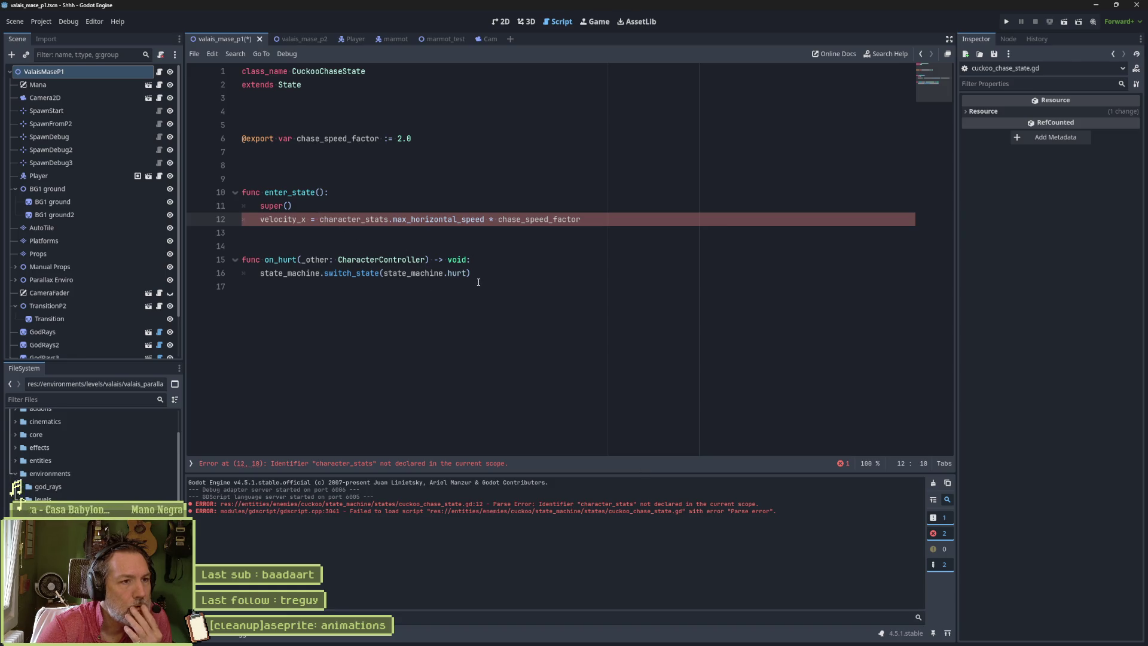
ctrl+click(287, 85)
scroll(498, 293, up, 5)
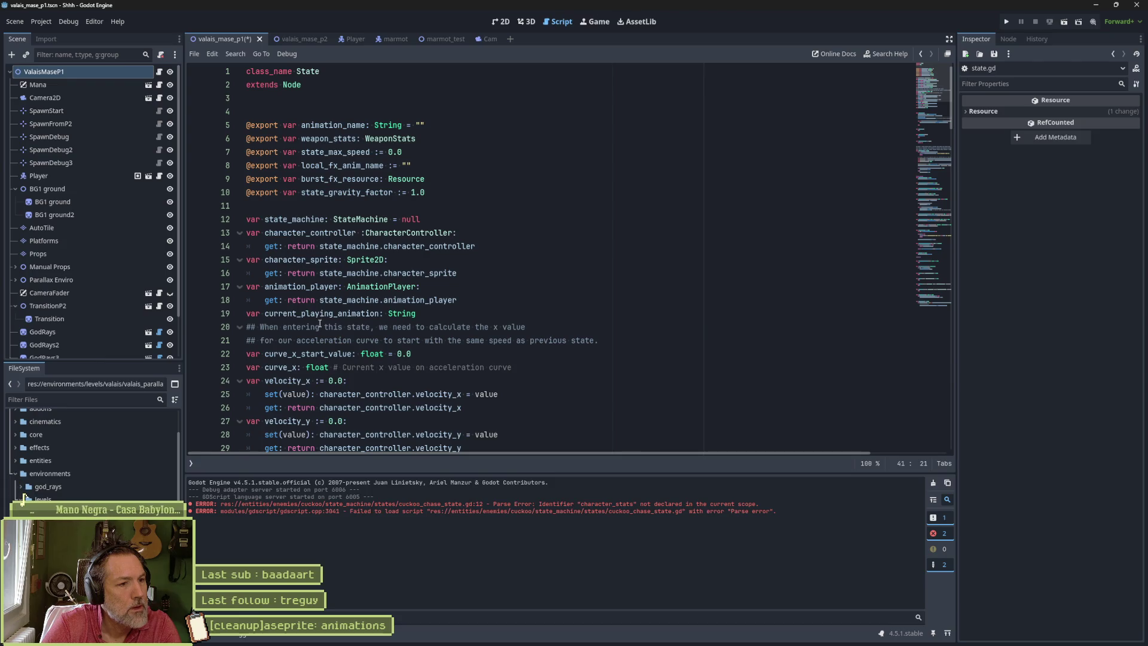
scroll(328, 321, down, 1)
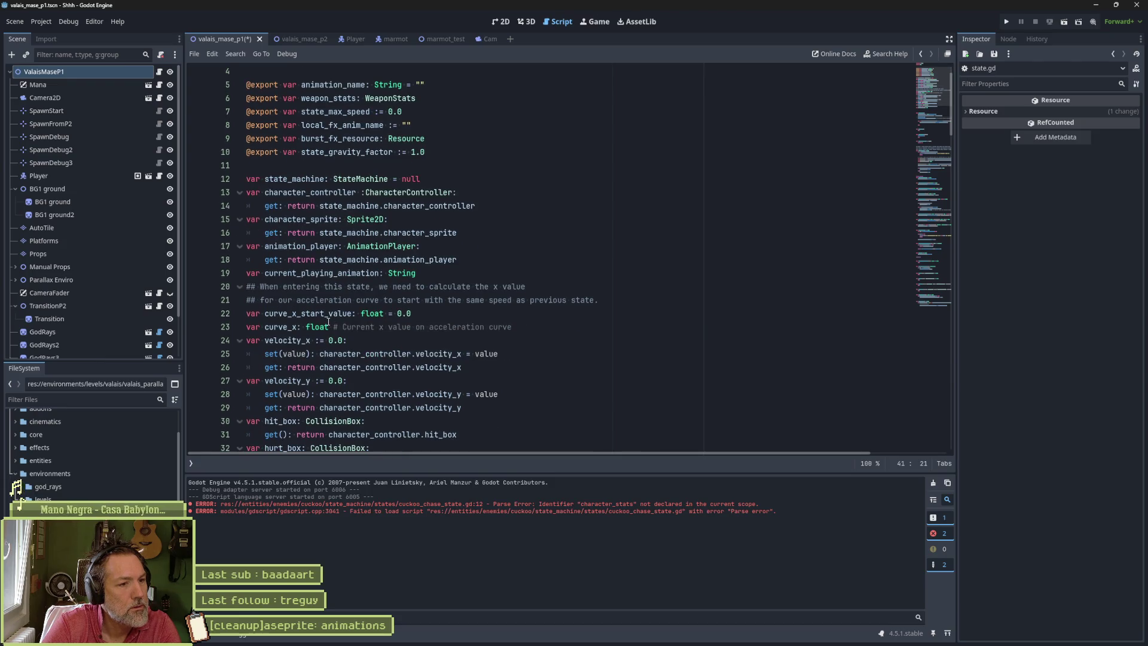
key(alt+Left)
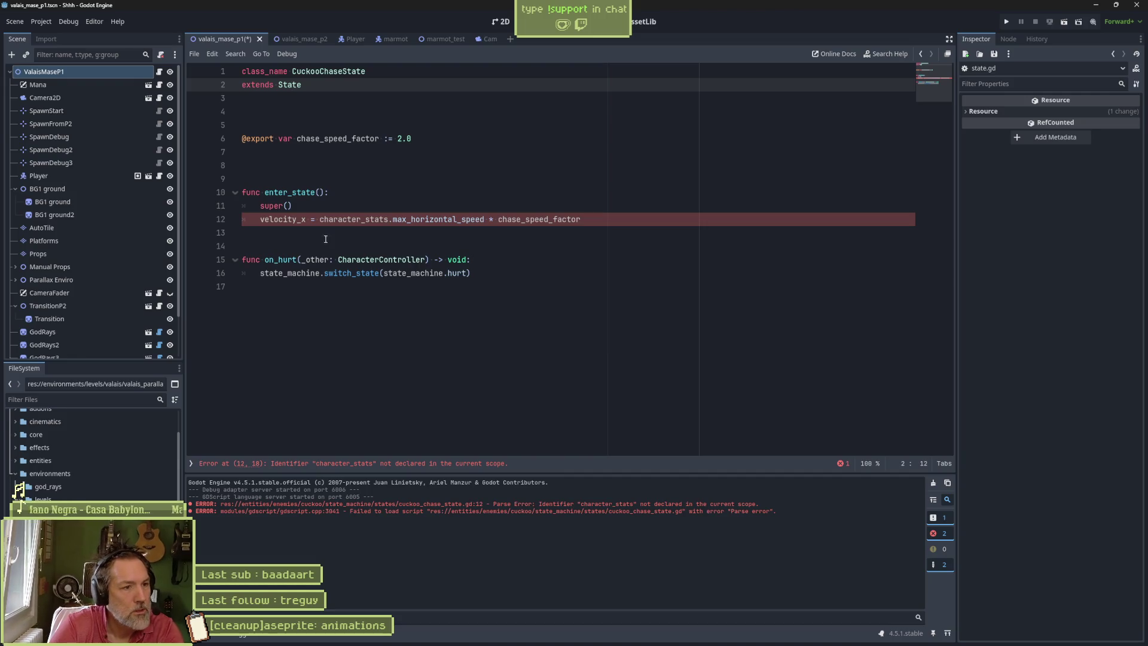
- Change line 12 to character_controller.character_stats and save the script
text(character_controller)
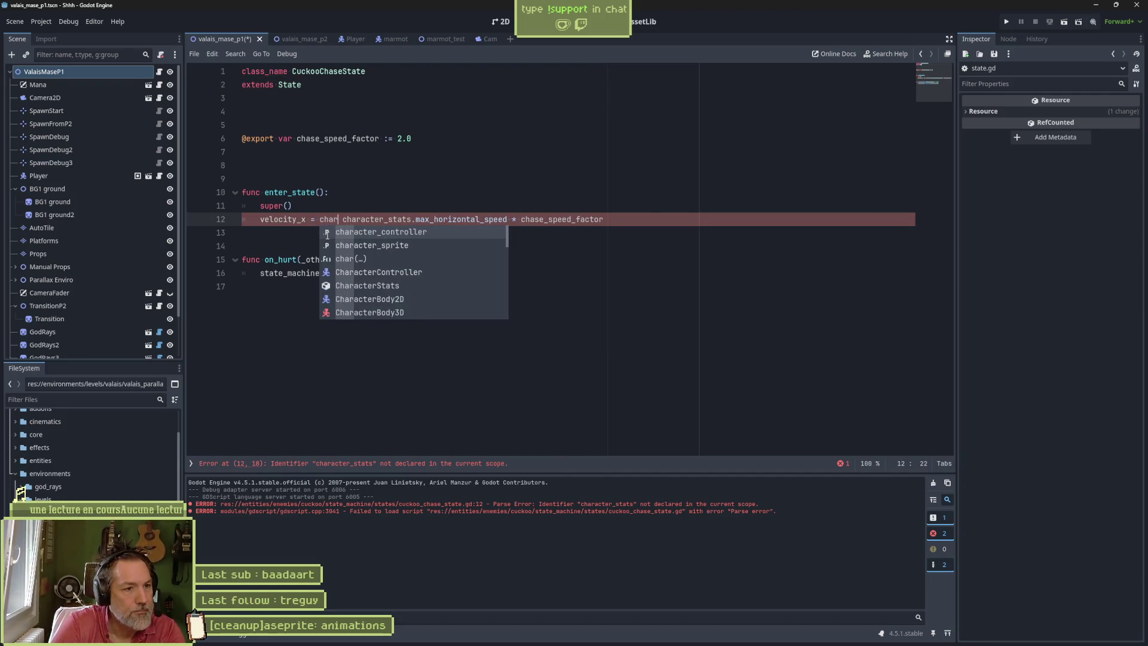
key(BackSpace)
text(.)
key(ctrl+s)
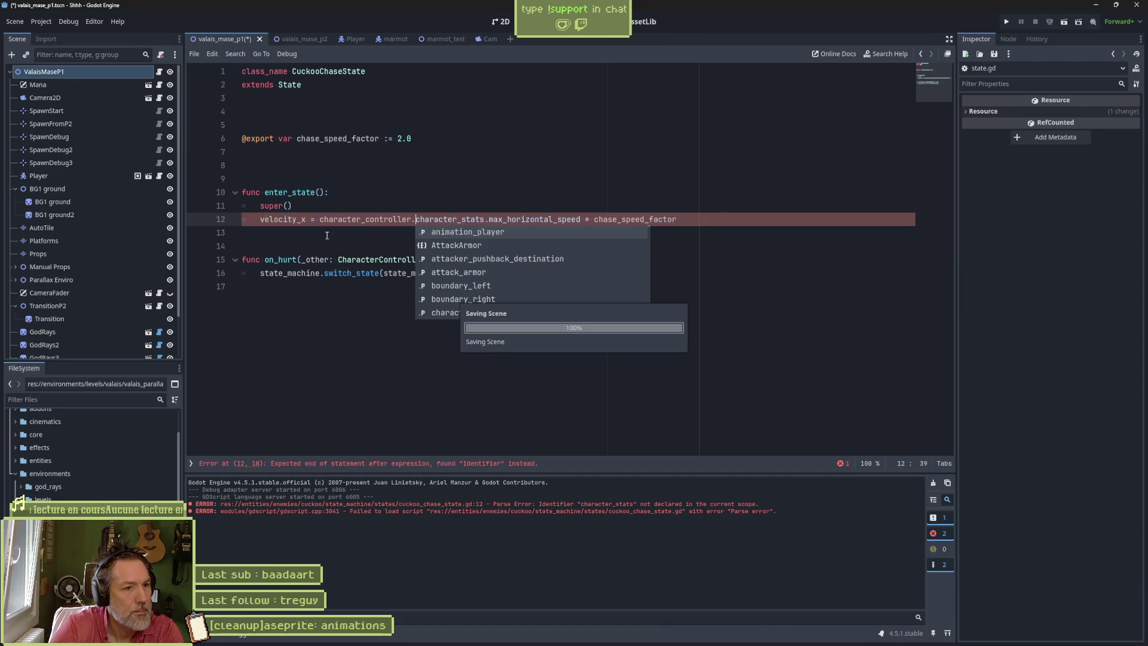
click(343, 275)
key(alt+Left)
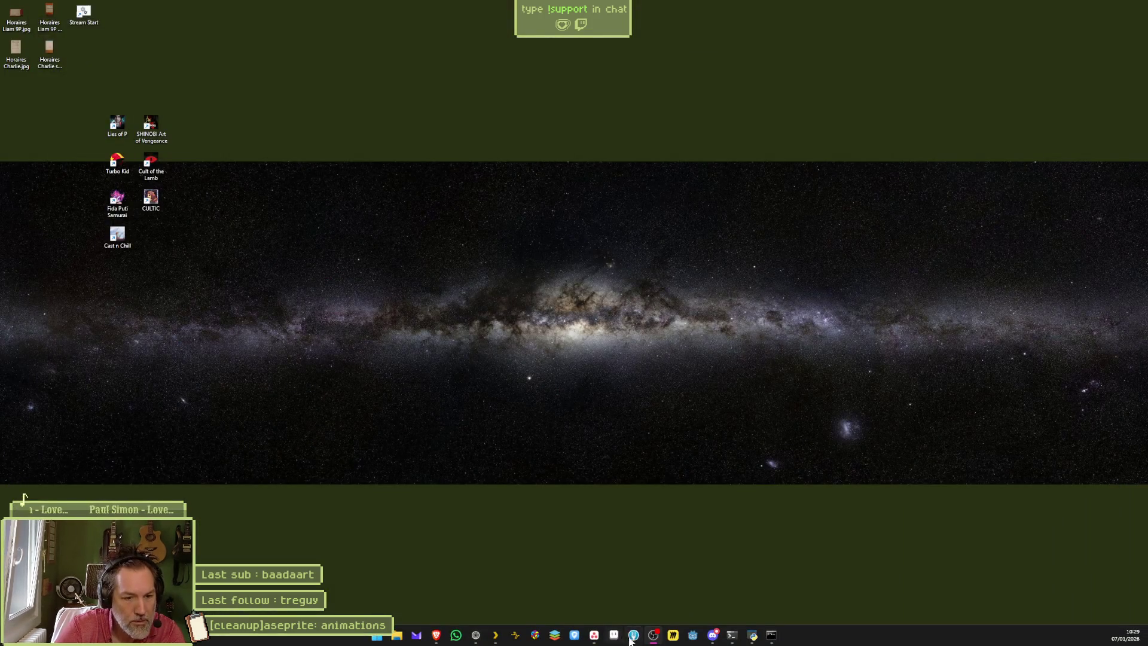
- Reopen the Shhh project and view the valais_mase_p1 level in the 2D workspace
click(722, 636)
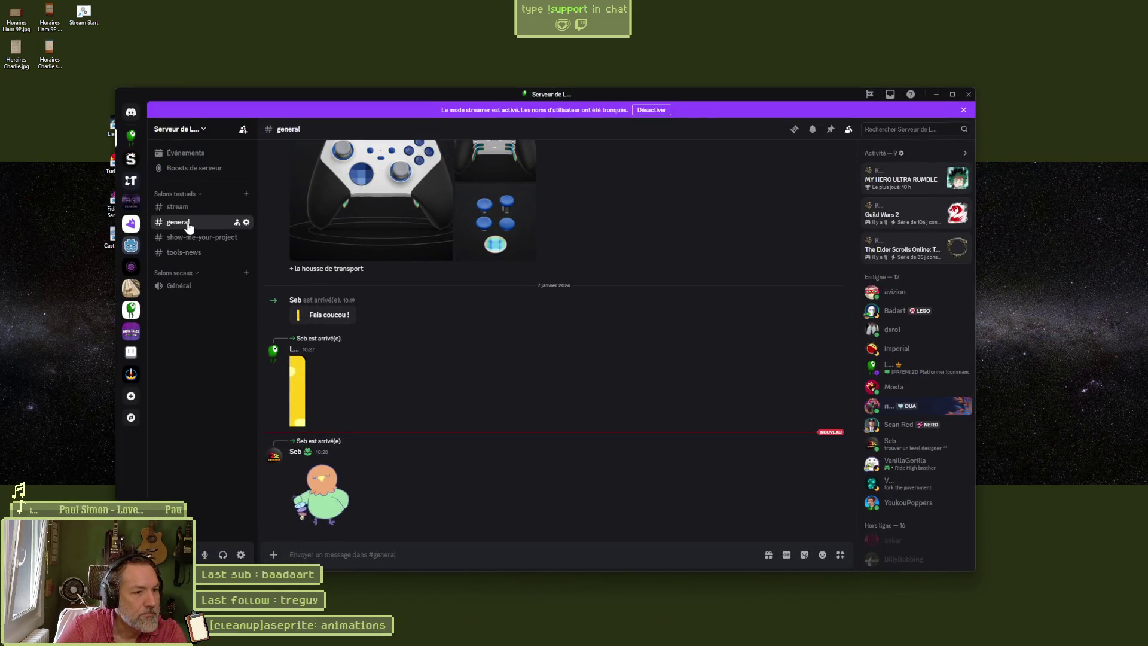
click(937, 94)
click(532, 204)
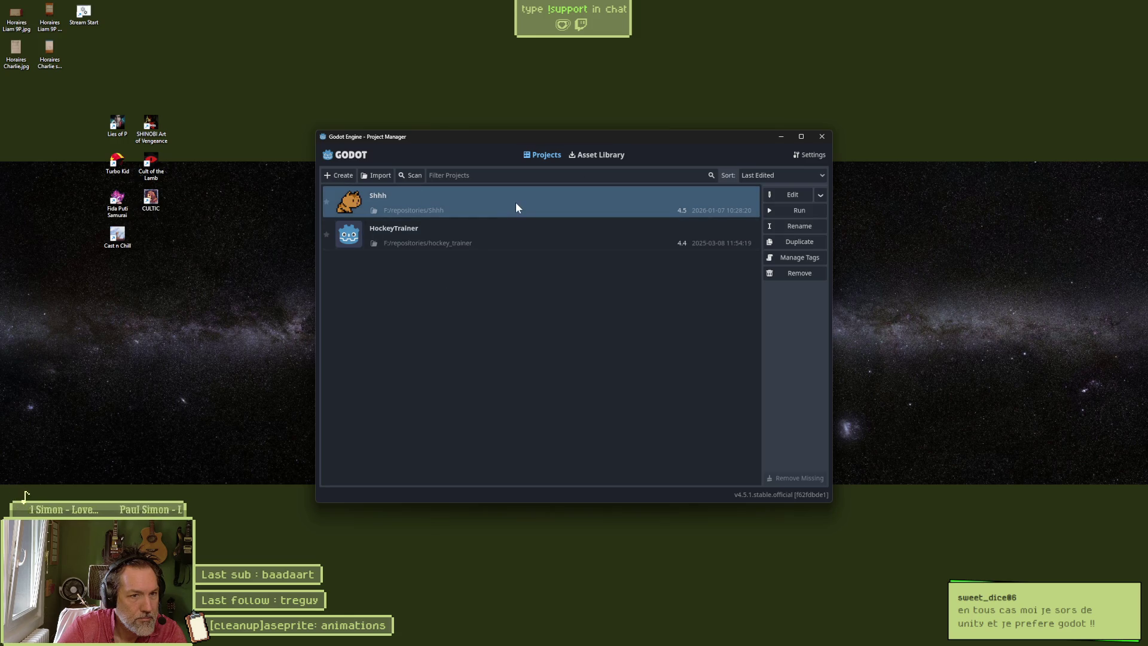
key(ctrl+r)
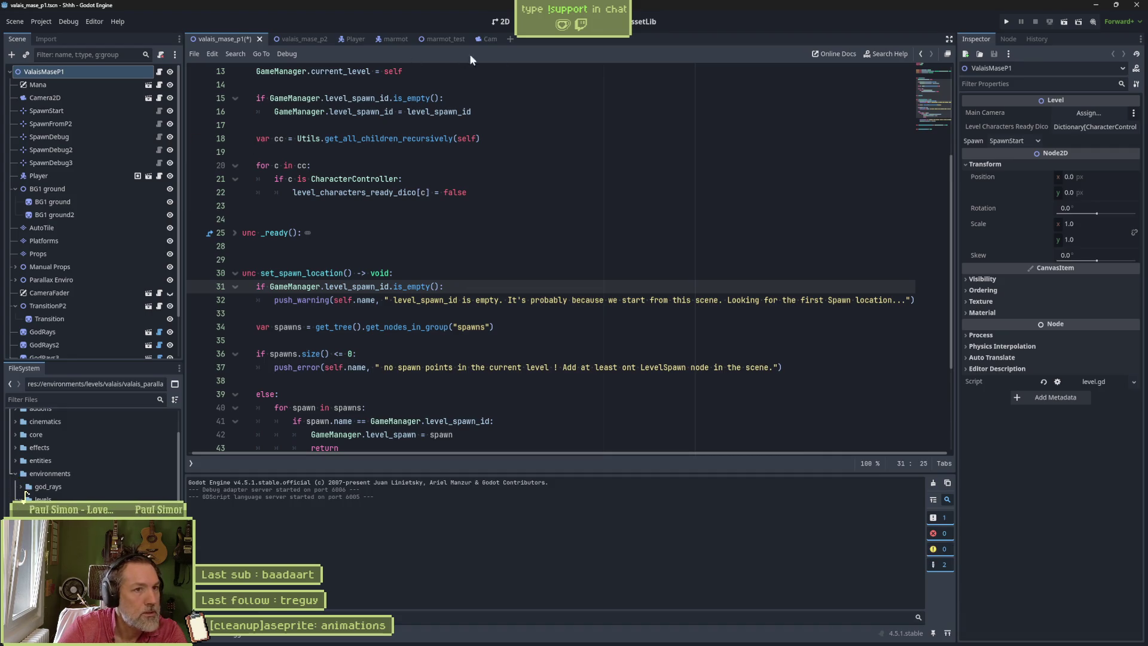
click(506, 23)
drag(379, 241, 418, 272)
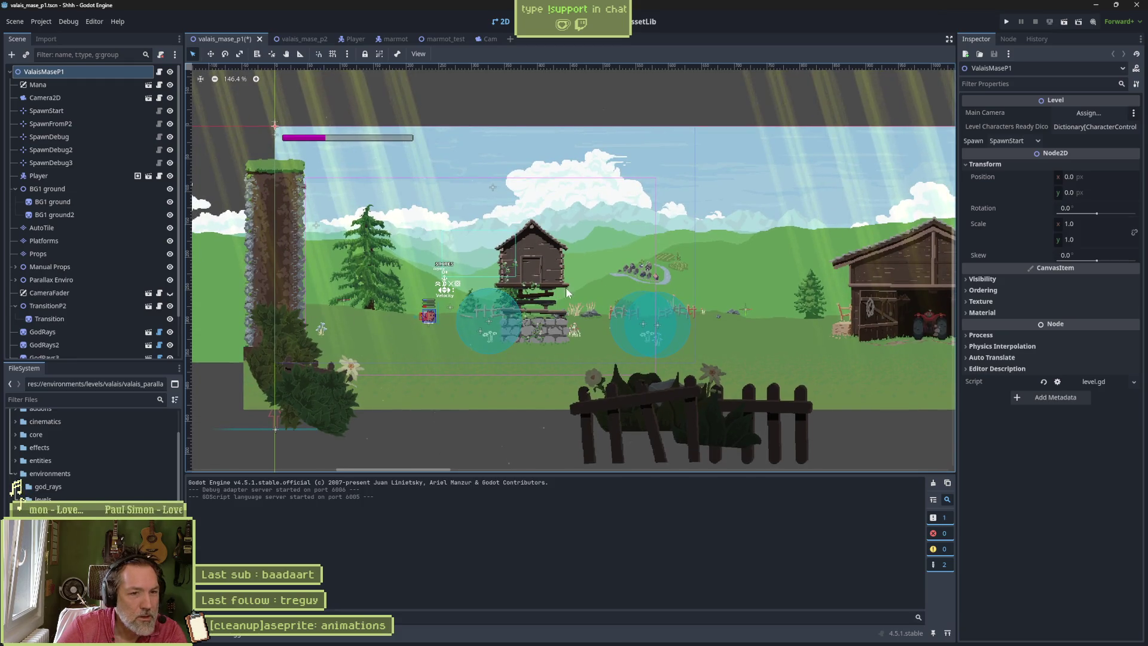
- Switch to Aseprite and check, then close, the crashed-sessions recovery list
mouse_move(27, 644)
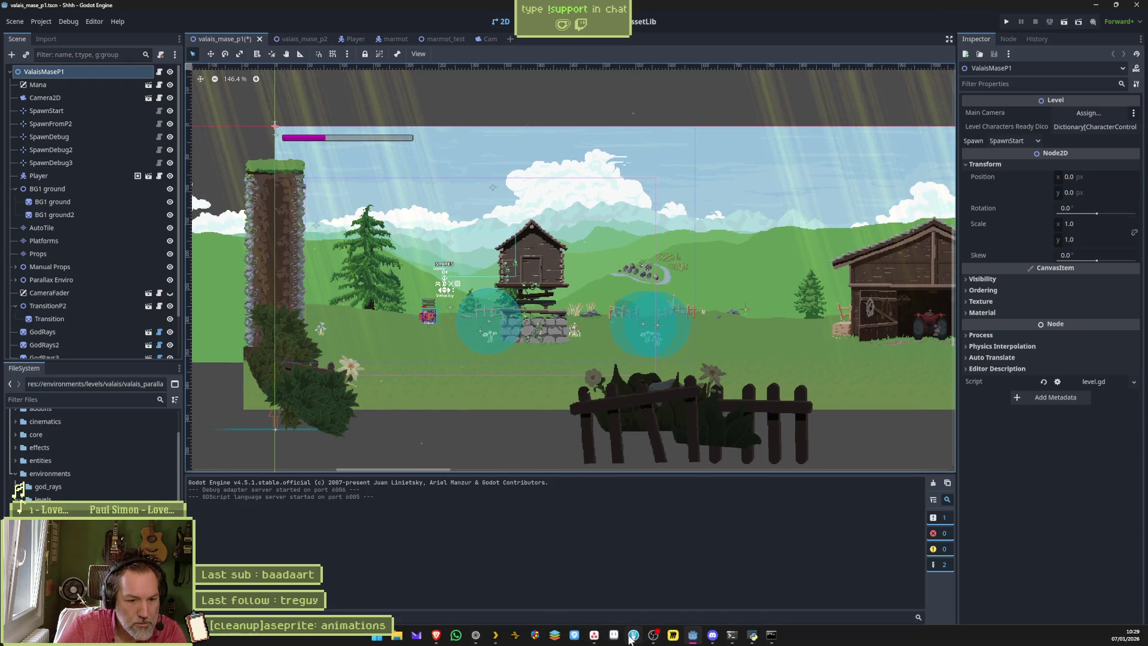
key(alt+Tab)
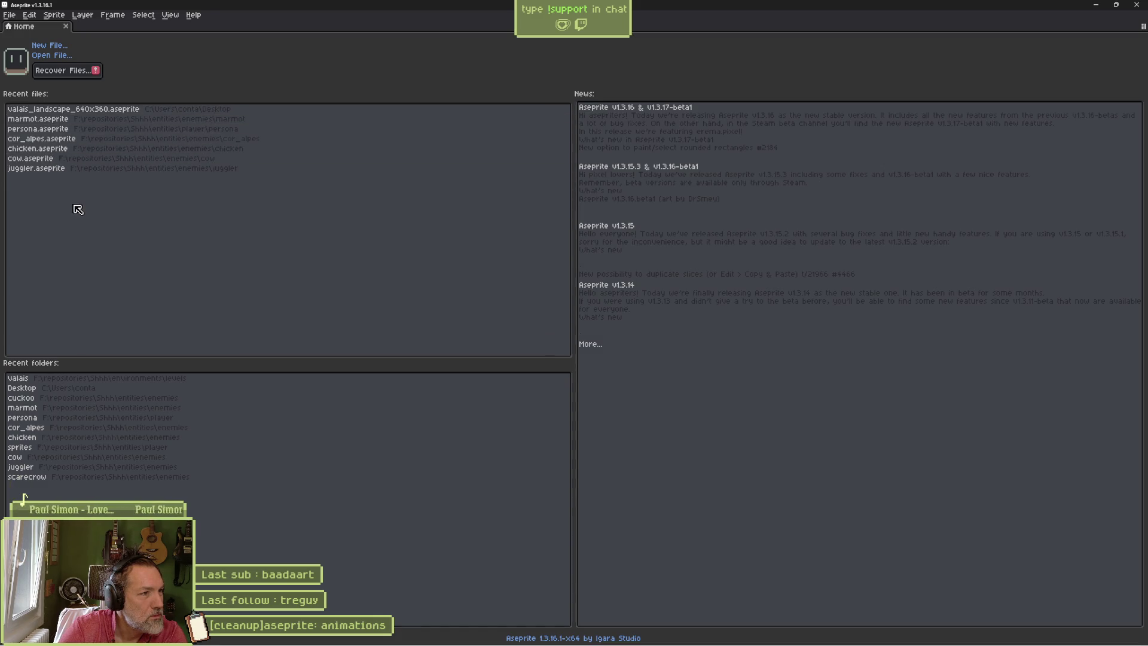
click(63, 70)
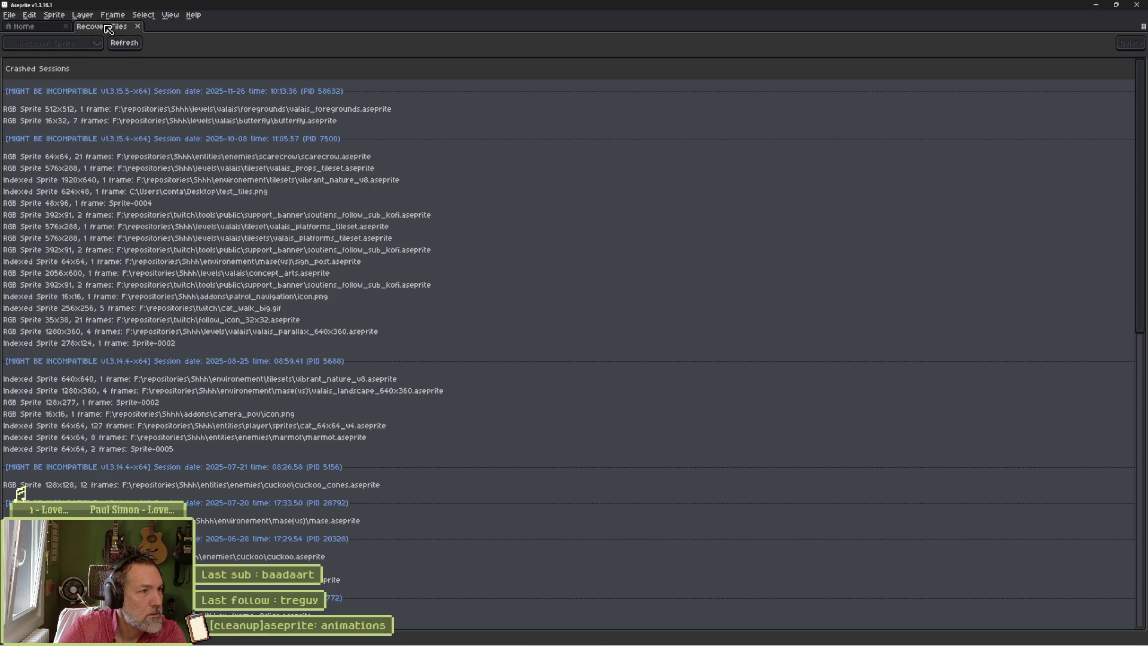
click(137, 26)
- Open valais_parallax.aseprite from the recent valais levels folder
click(51, 55)
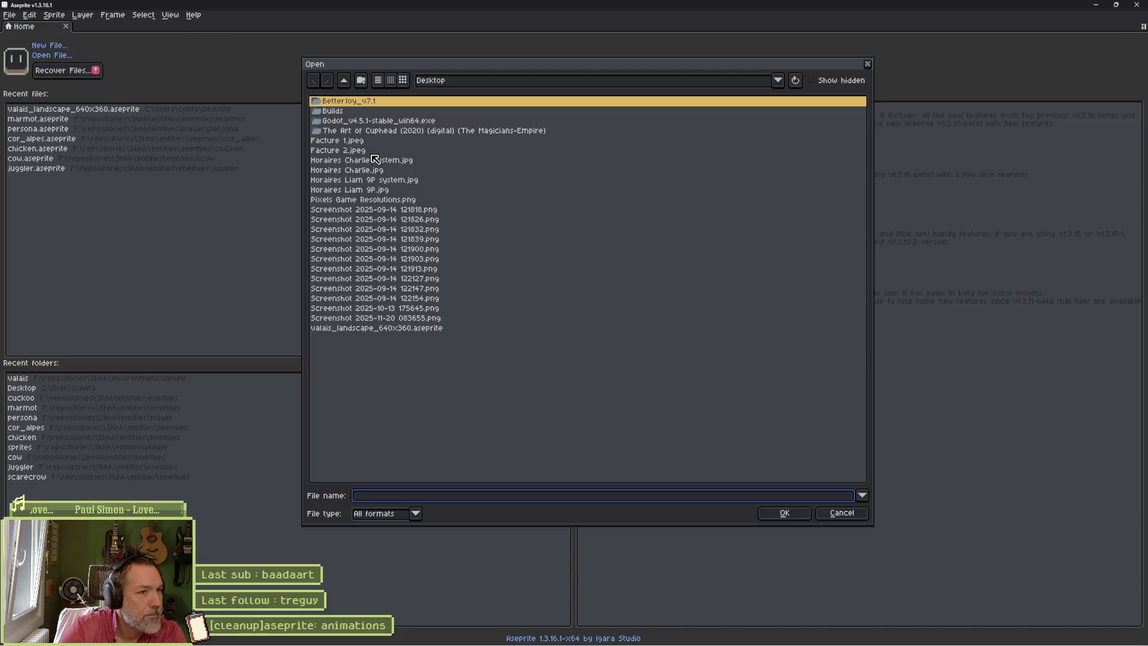
click(486, 84)
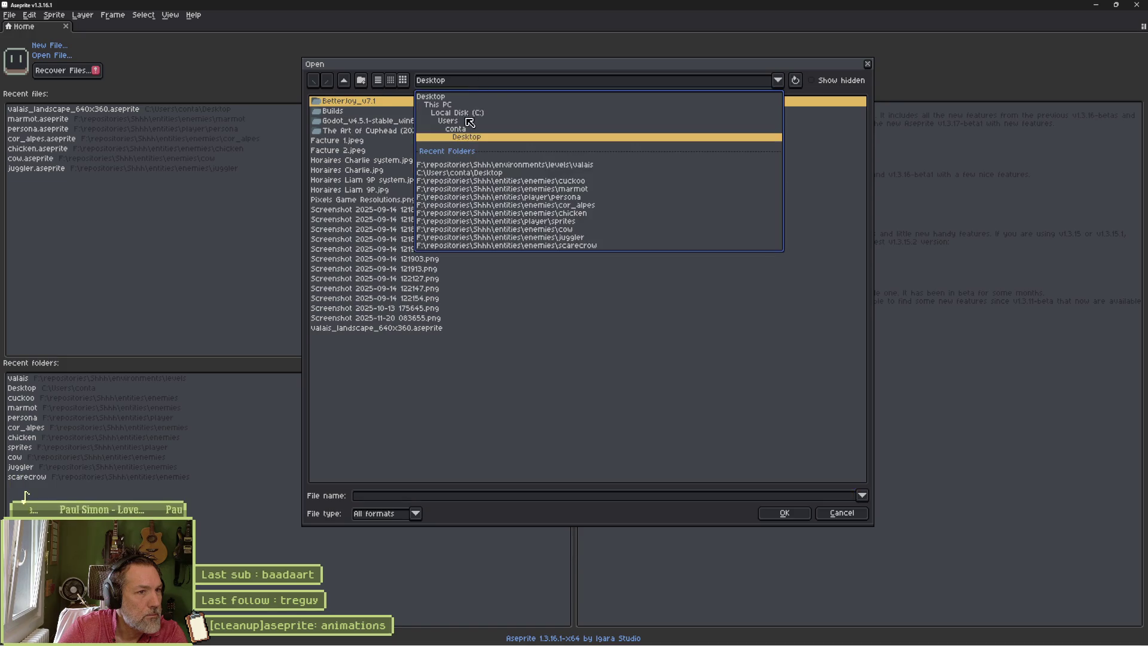
click(507, 169)
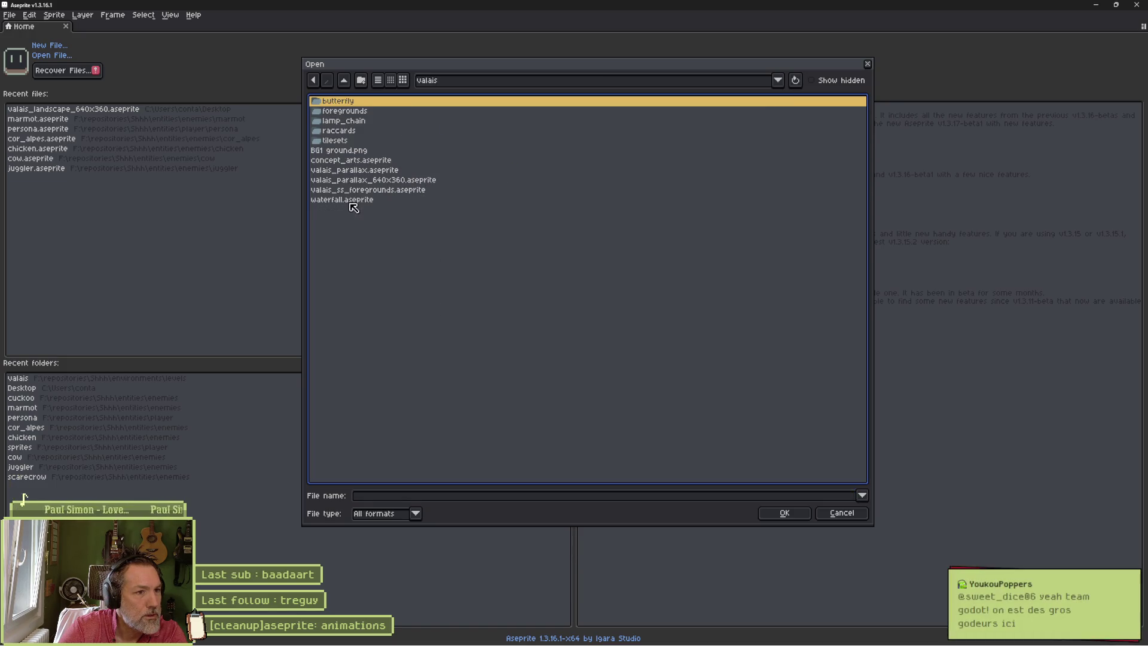
click(352, 170)
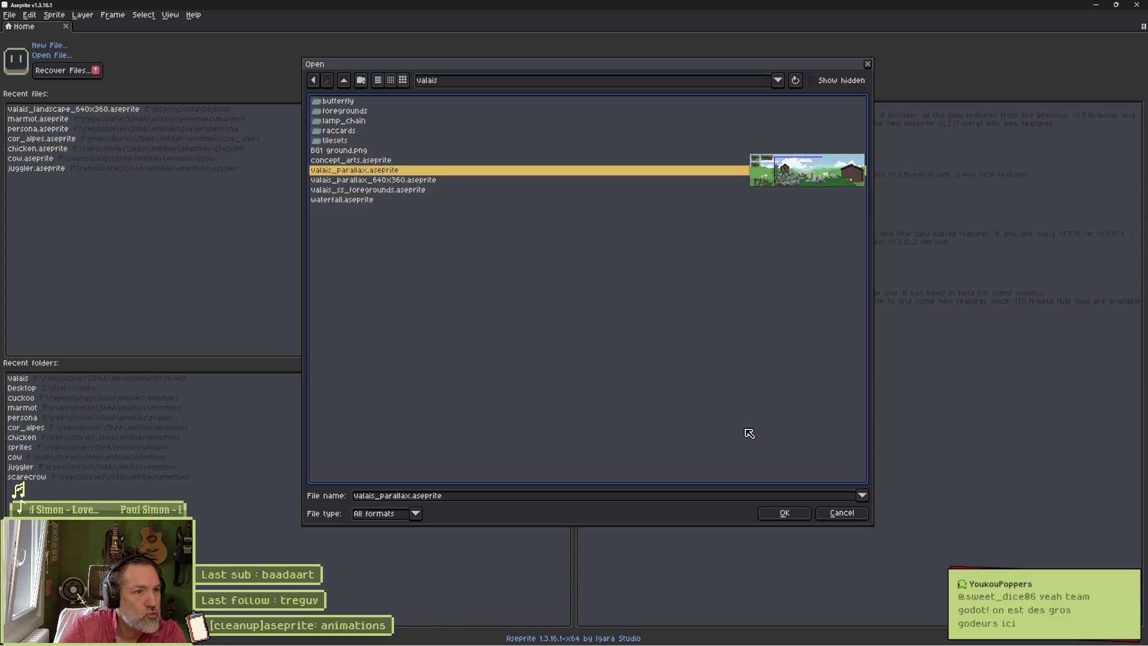
click(778, 514)
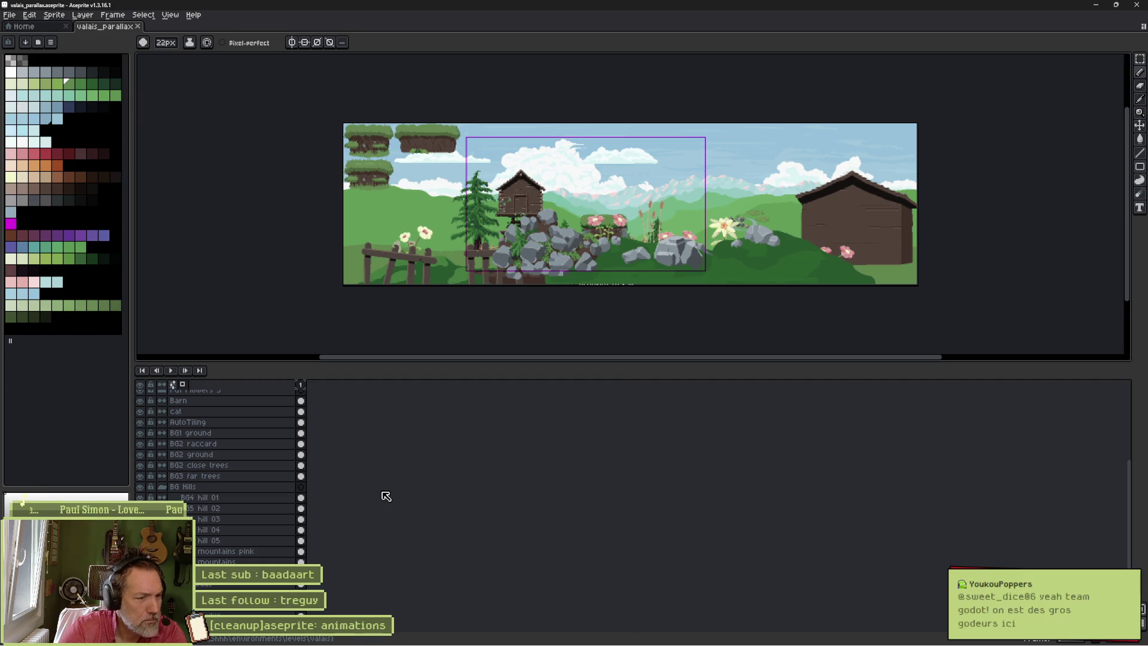
- Zoom the parallax art to 100%, enlarge the canvas over the timeline, and pan slightly
scroll(581, 263, up, 2)
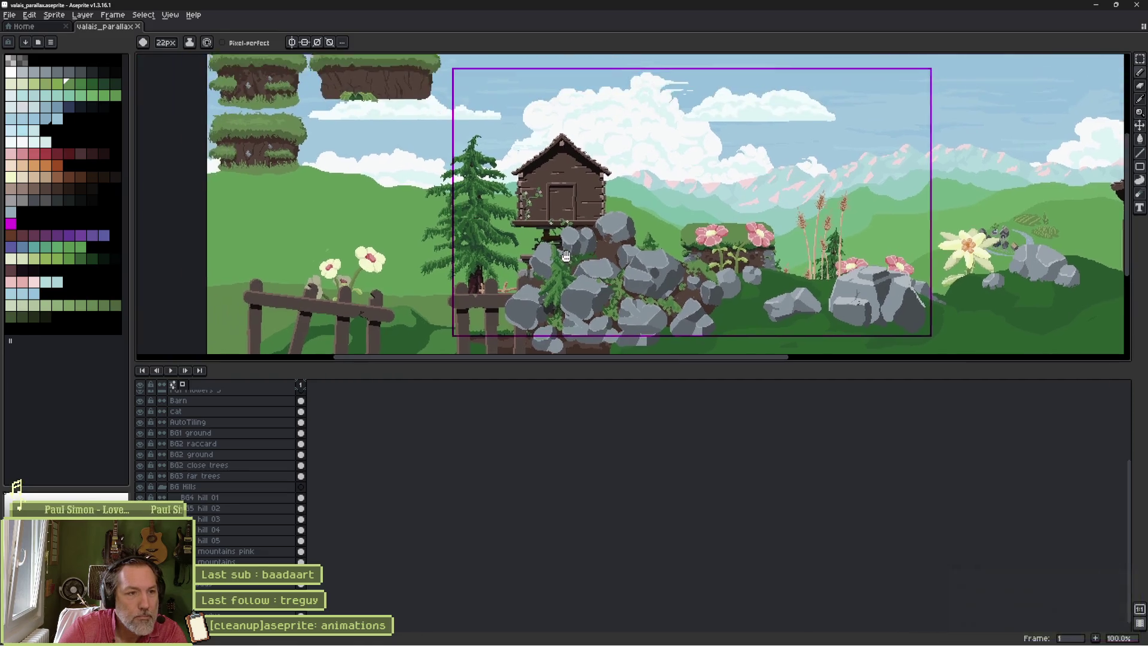
drag(551, 359, 561, 457)
drag(592, 302, 586, 306)
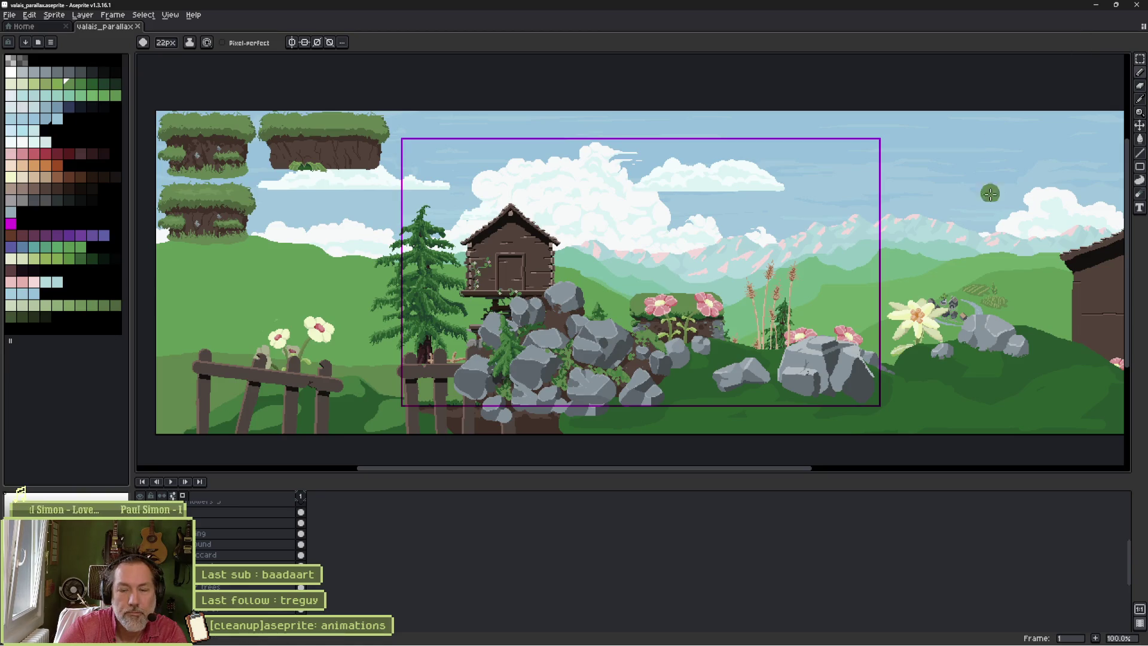
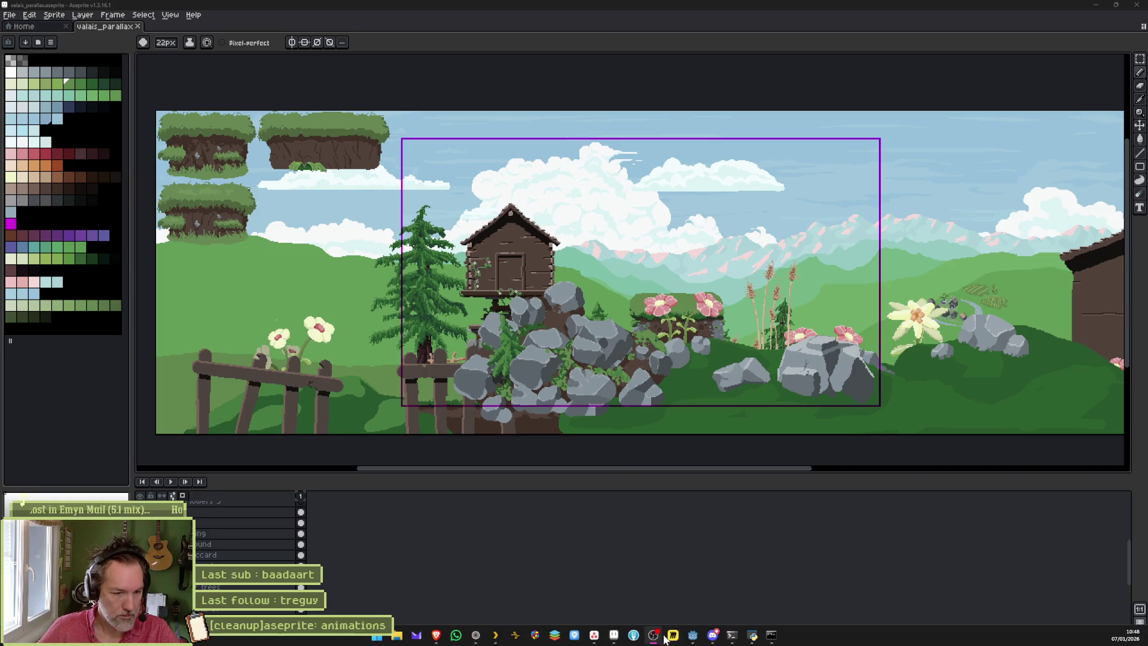
- Glance at Discord, then bring the Godot editor with the valais_mase_p1 scene forward
click(712, 640)
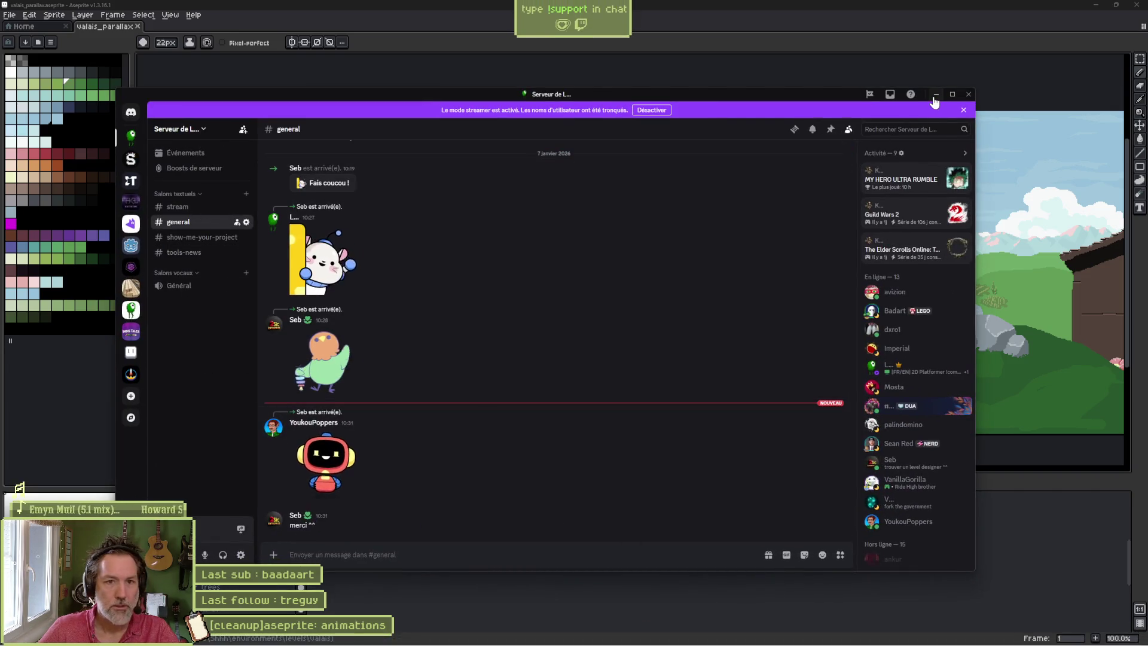
click(625, 580)
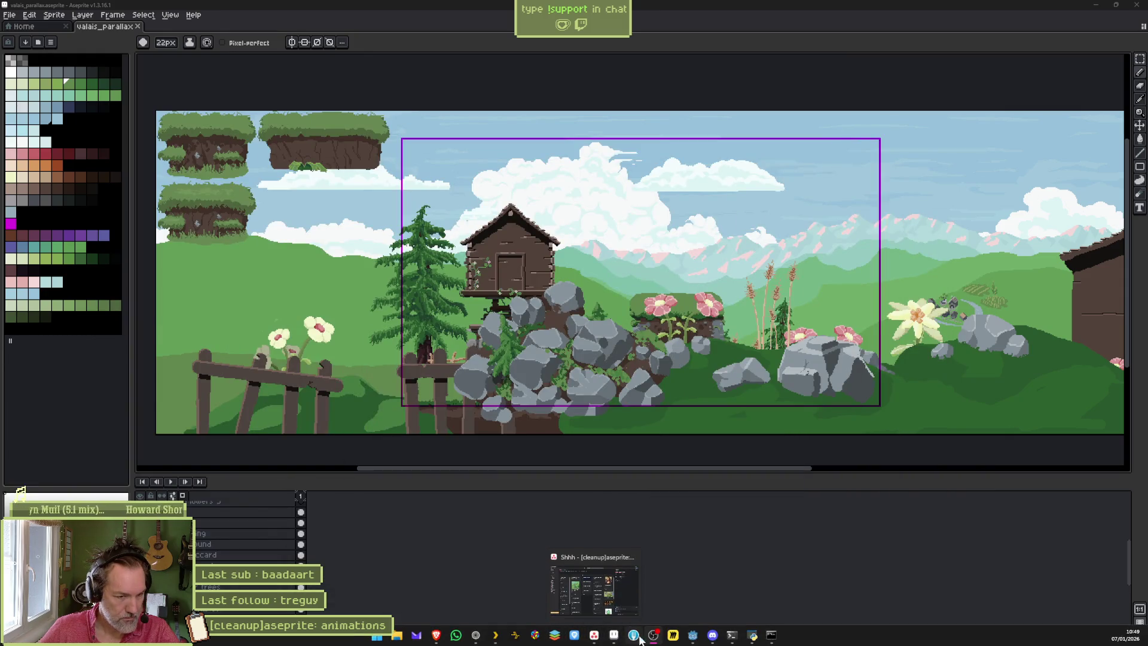
click(692, 635)
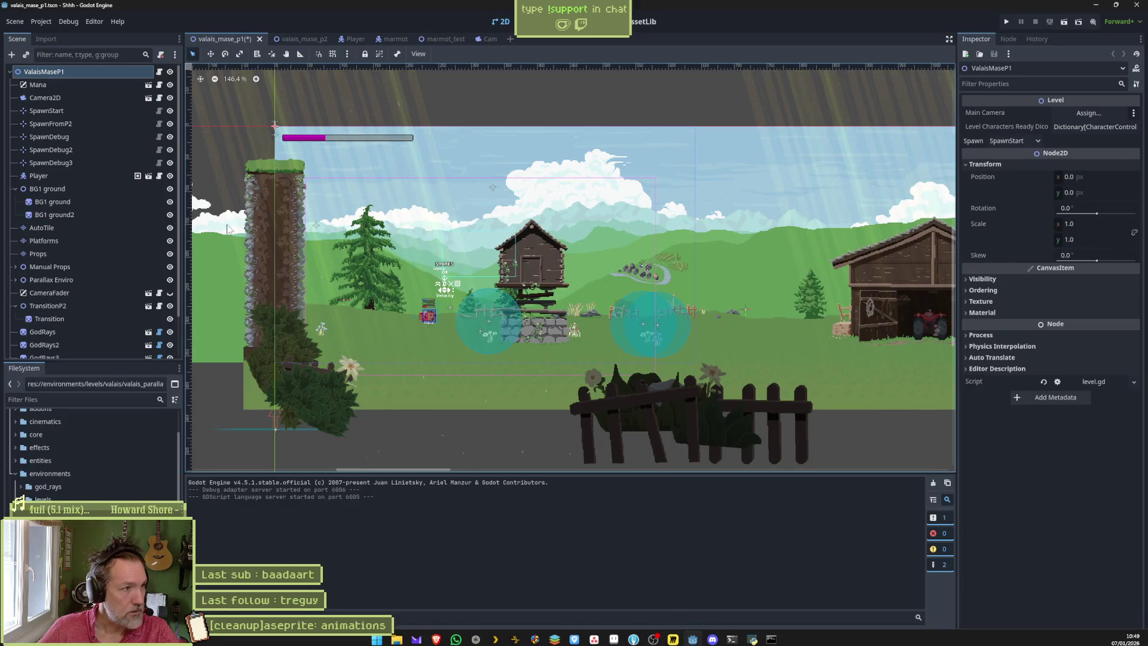
- Select BG1 ground and look at its Aseprite output Folder picker, then cancel it
click(88, 205)
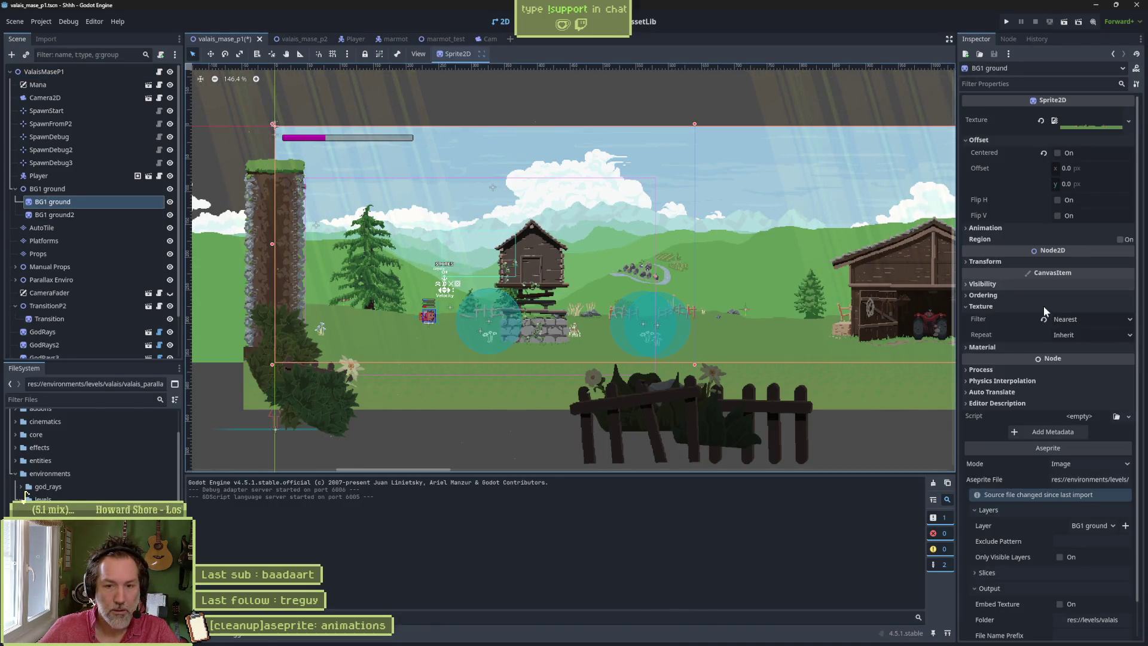
scroll(1053, 326, down, 2)
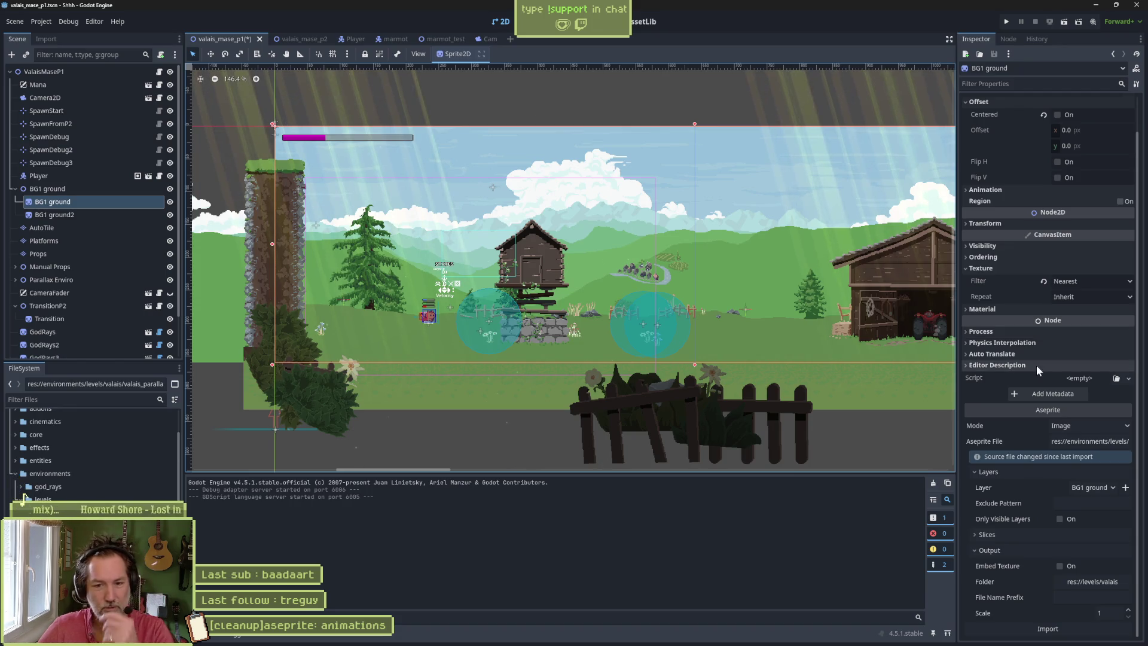
click(1102, 583)
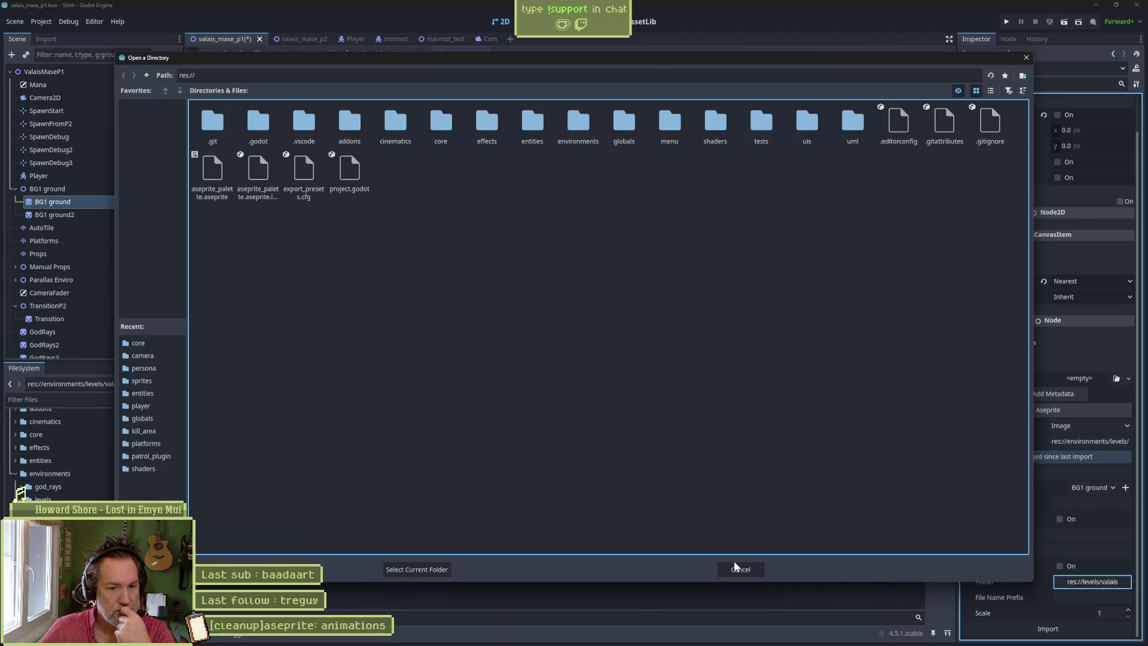
key(Escape)
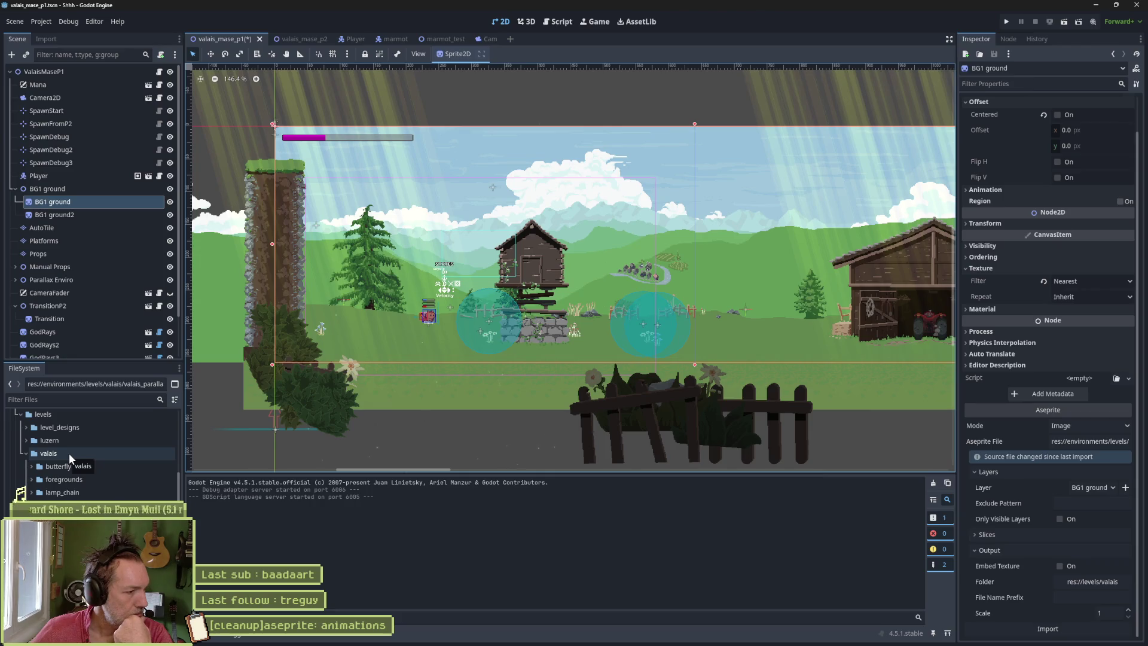
- Create a new folder named 'sprites' inside the valais folder
scroll(69, 454, up, 2)
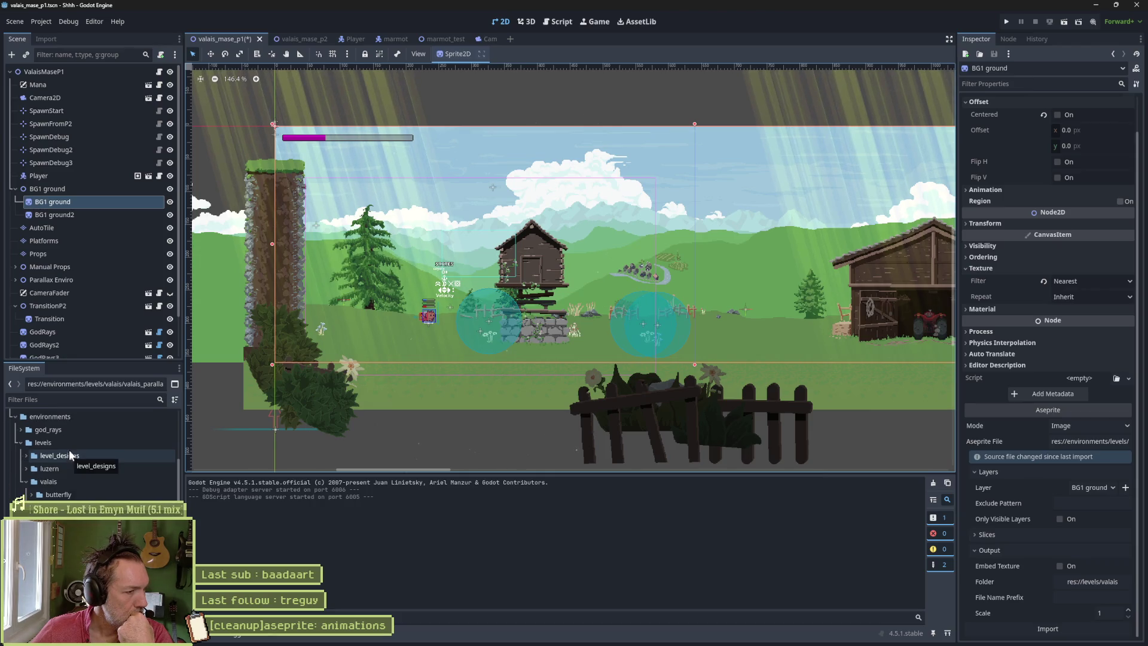
scroll(66, 485, down, 4)
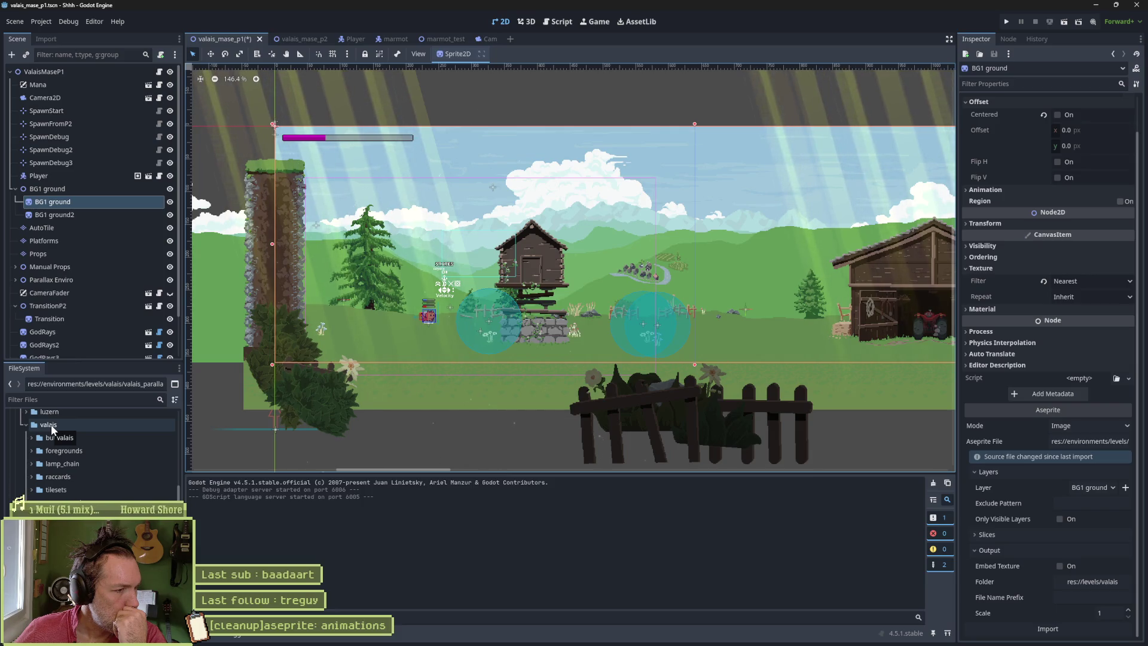
scroll(52, 428, up, 2)
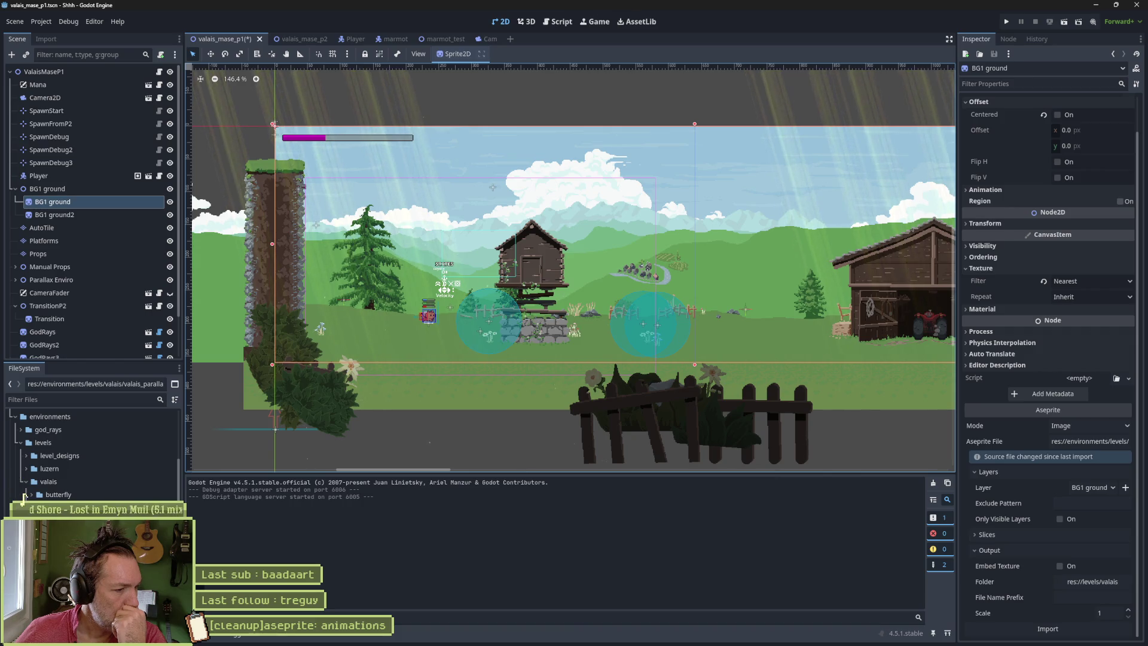
scroll(27, 492, down, 2)
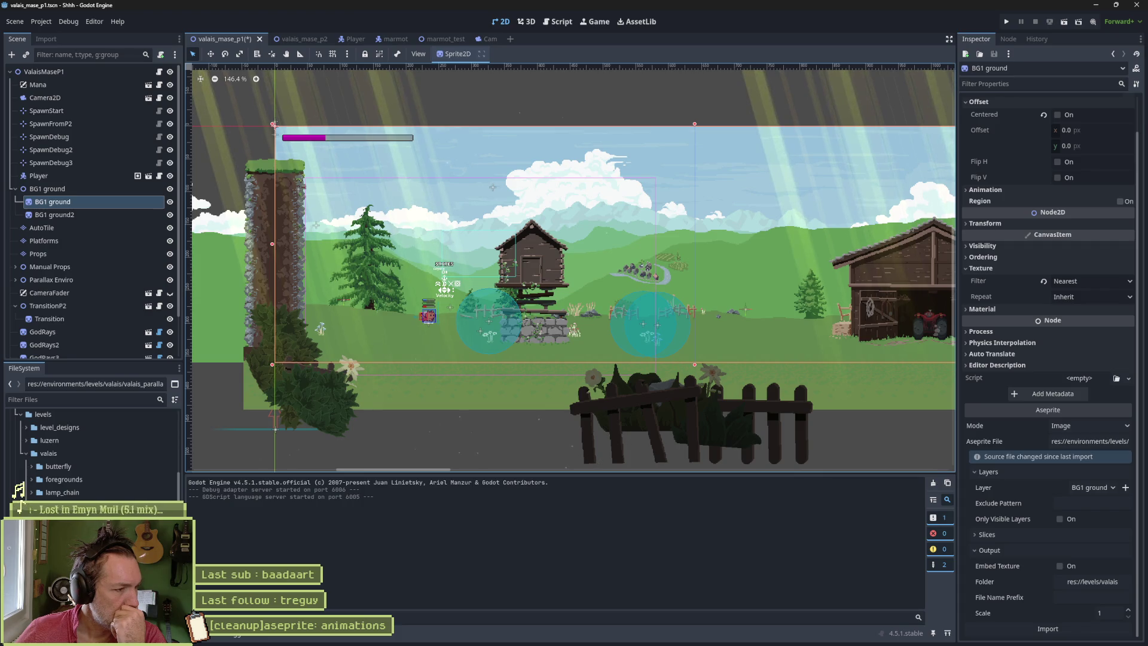
right_click(56, 455)
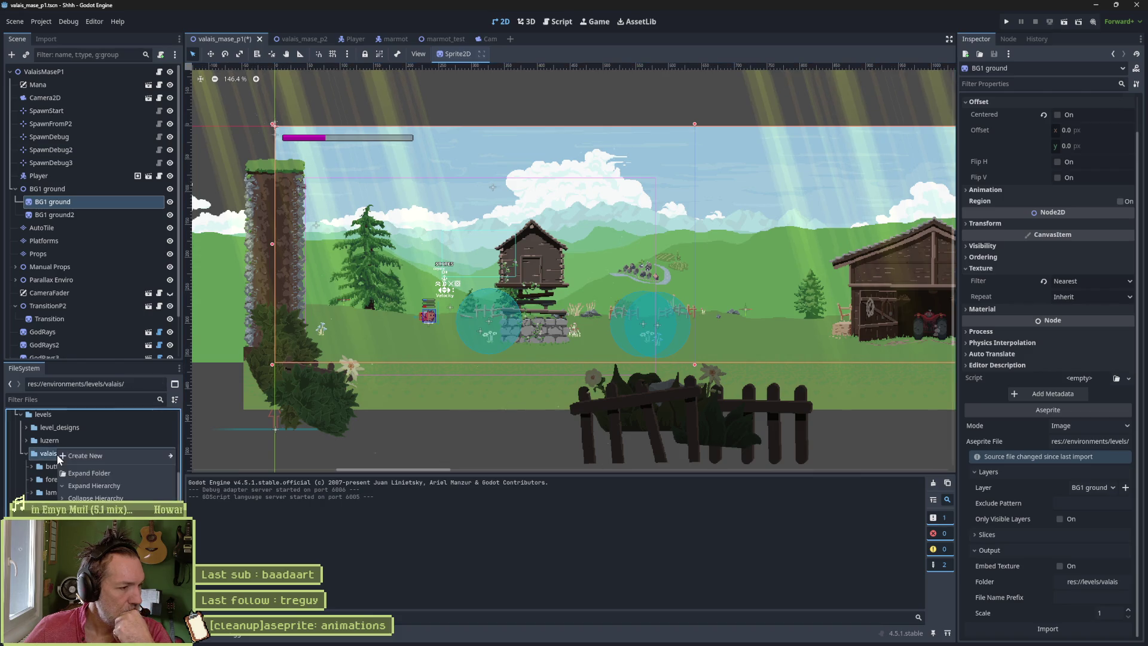
mouse_move(105, 456)
click(191, 456)
text(sprit)
key(Return)
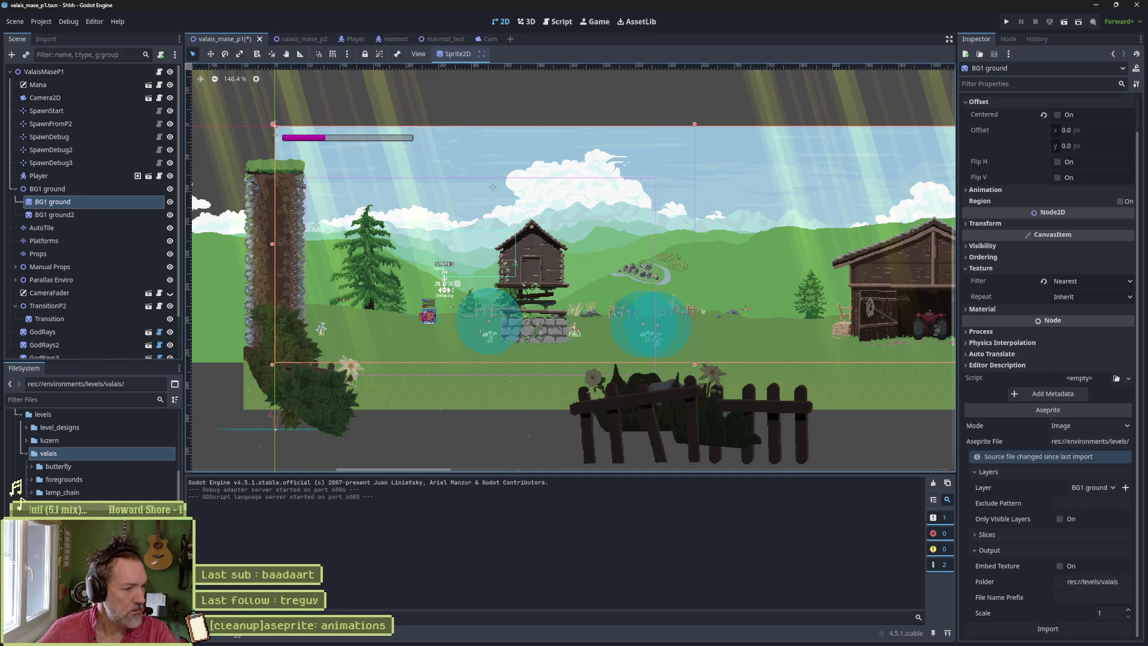
- Move valais_parallax.aseprite into the sprites folder and reopen the output-folder picker
scroll(26, 491, down, 2)
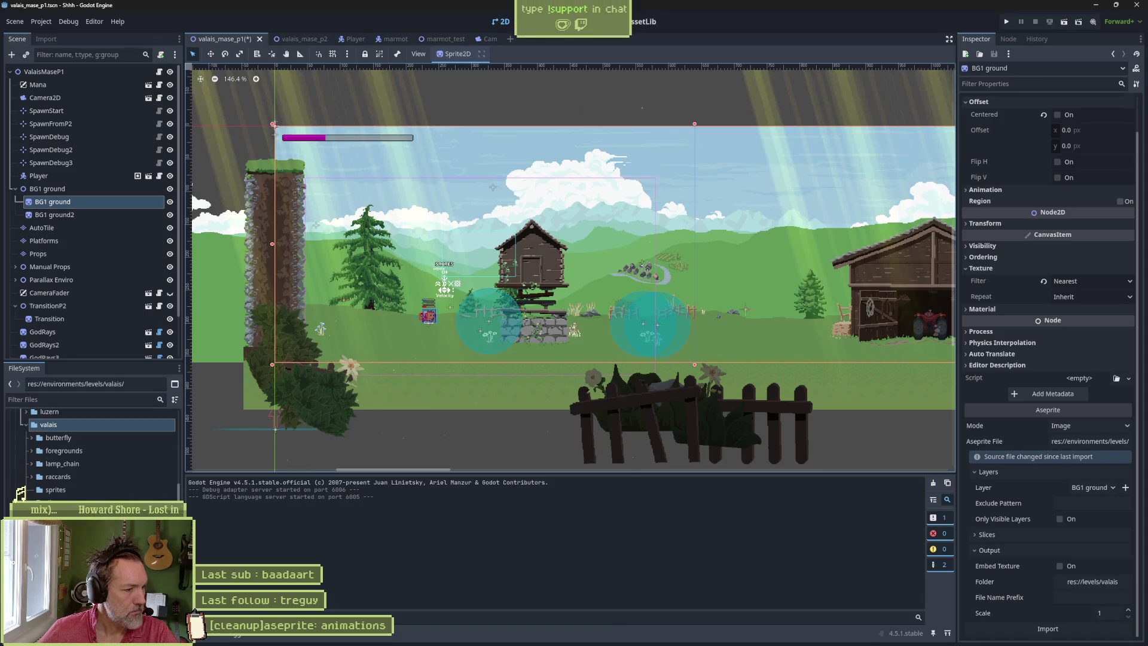
drag(25, 501, 77, 486)
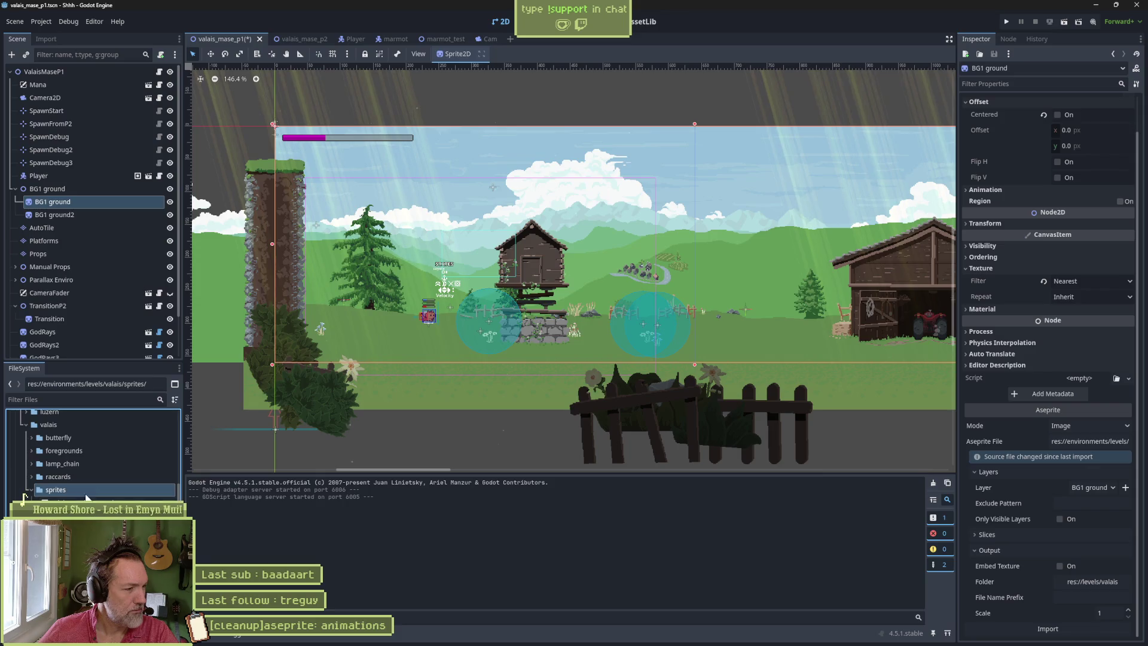
click(1092, 581)
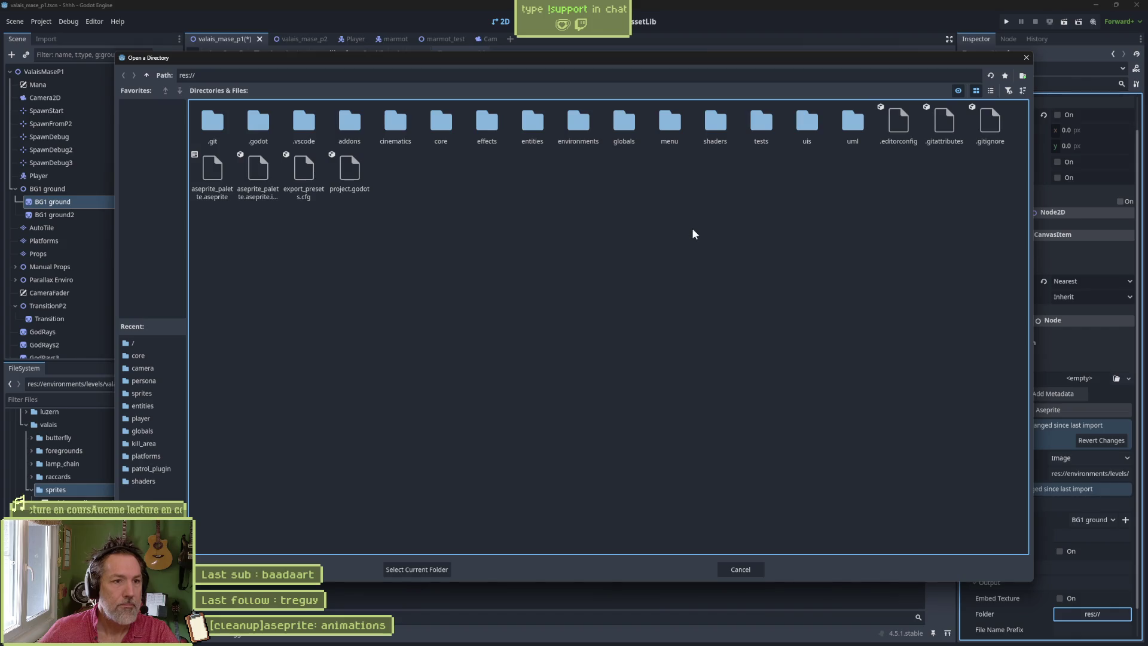
- Set BG1 ground's output folder to res://environments/levels/valais/sprites
double_click(578, 134)
double_click(260, 126)
click(304, 125)
double_click(305, 126)
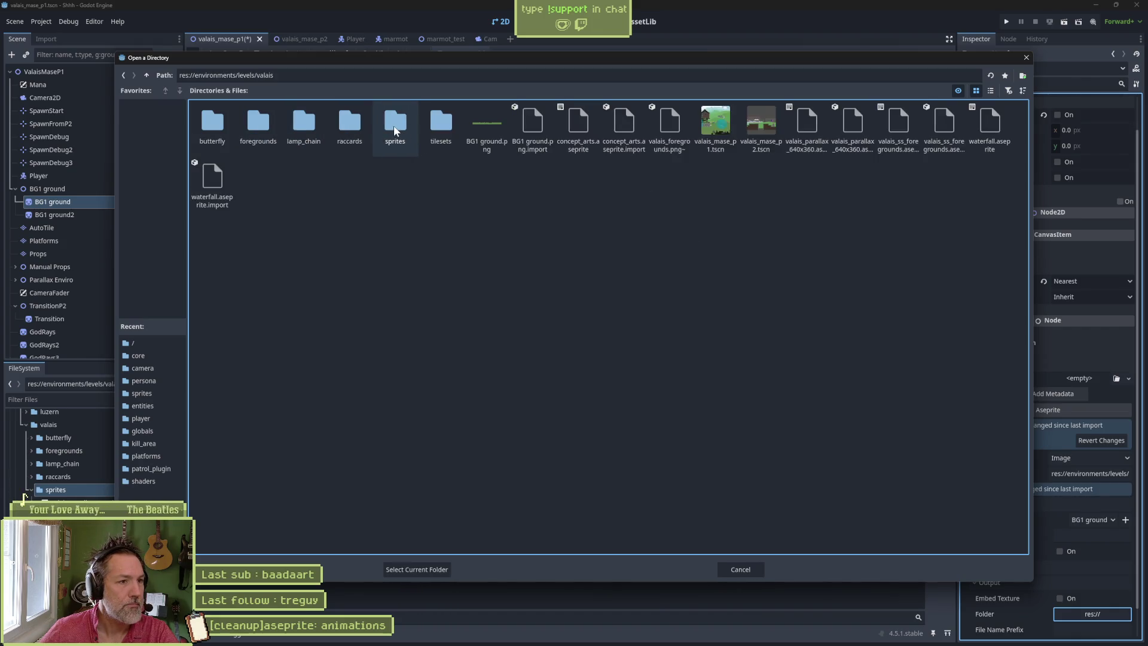
click(393, 126)
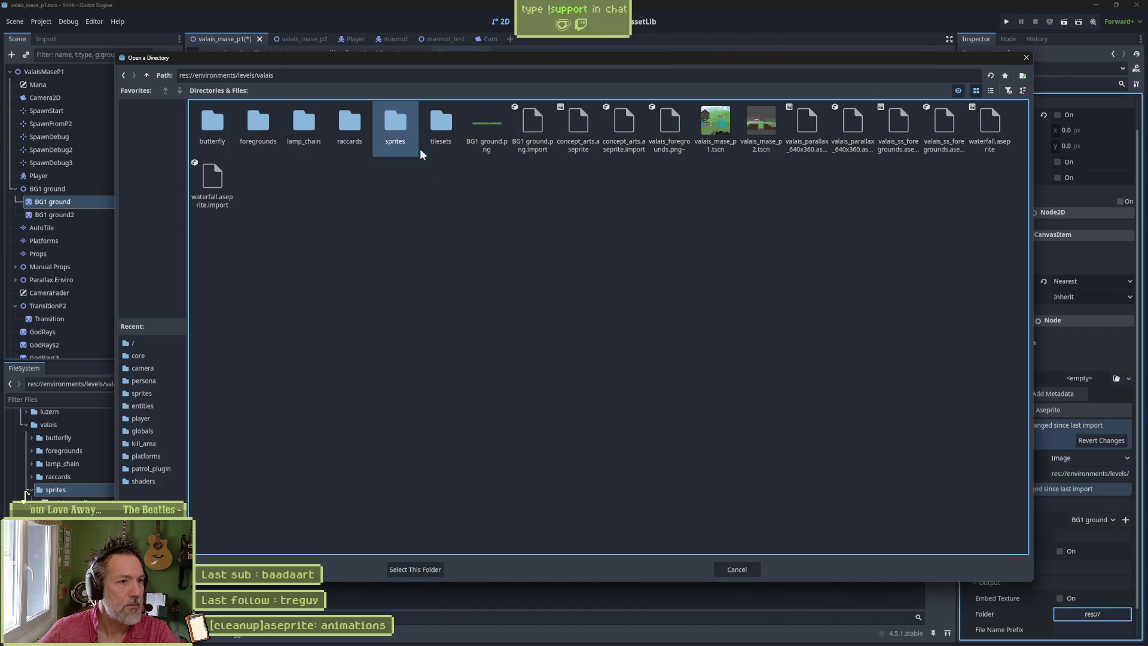
click(425, 572)
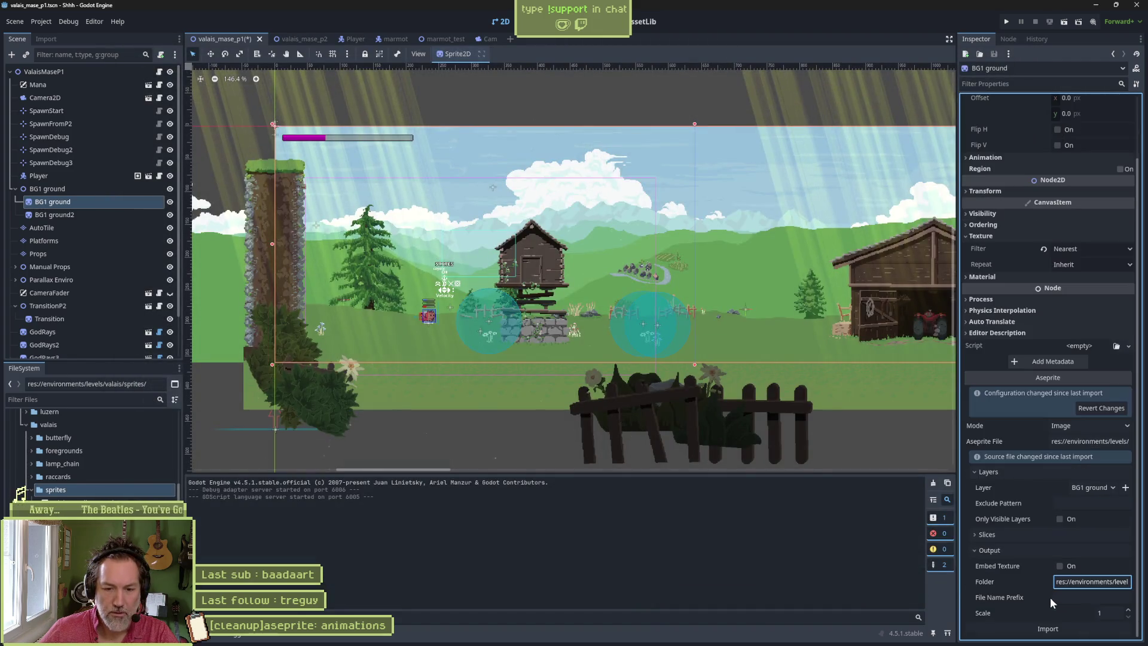
- Turn on Embed Texture and re-import BG1 ground
click(1061, 567)
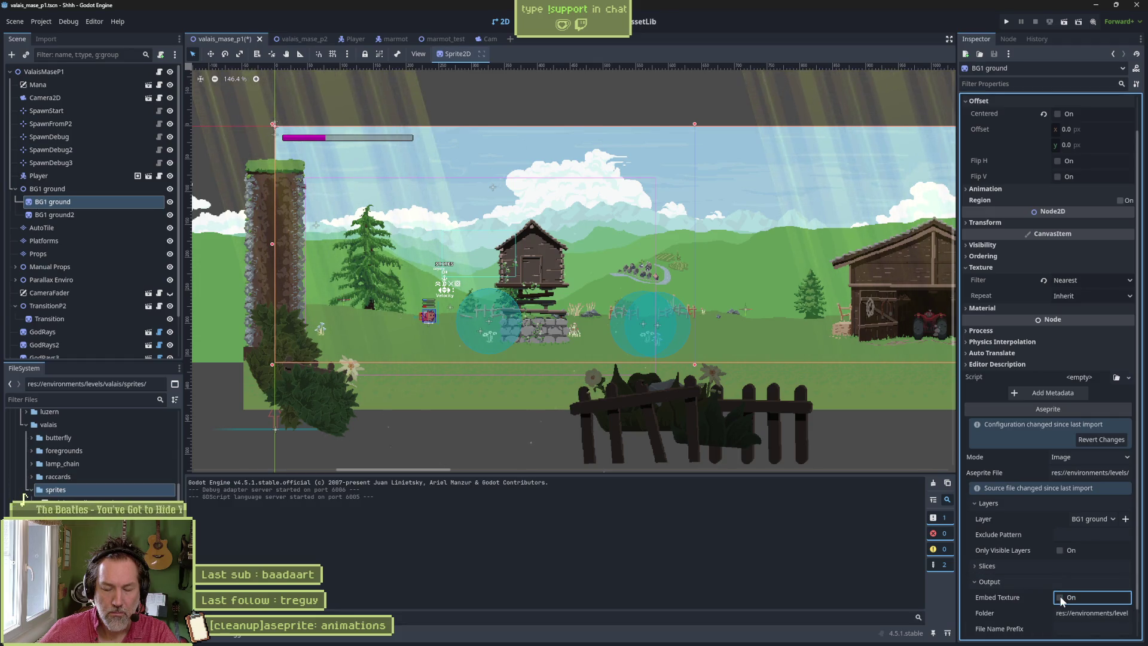
scroll(1039, 593, down, 1)
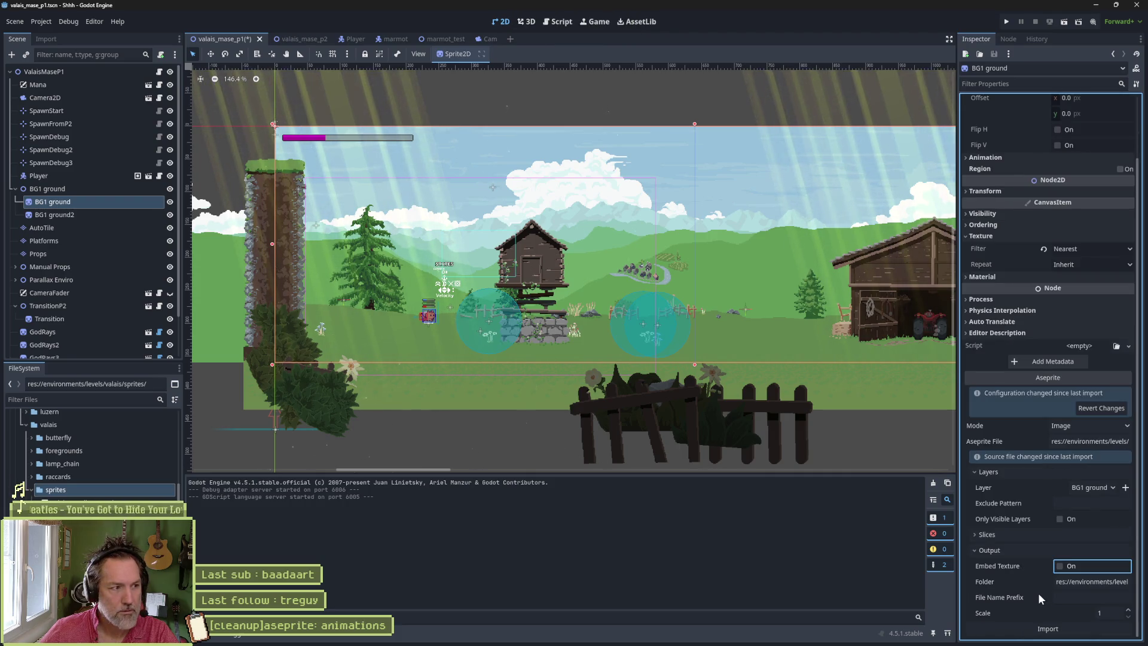
mouse_move(1039, 595)
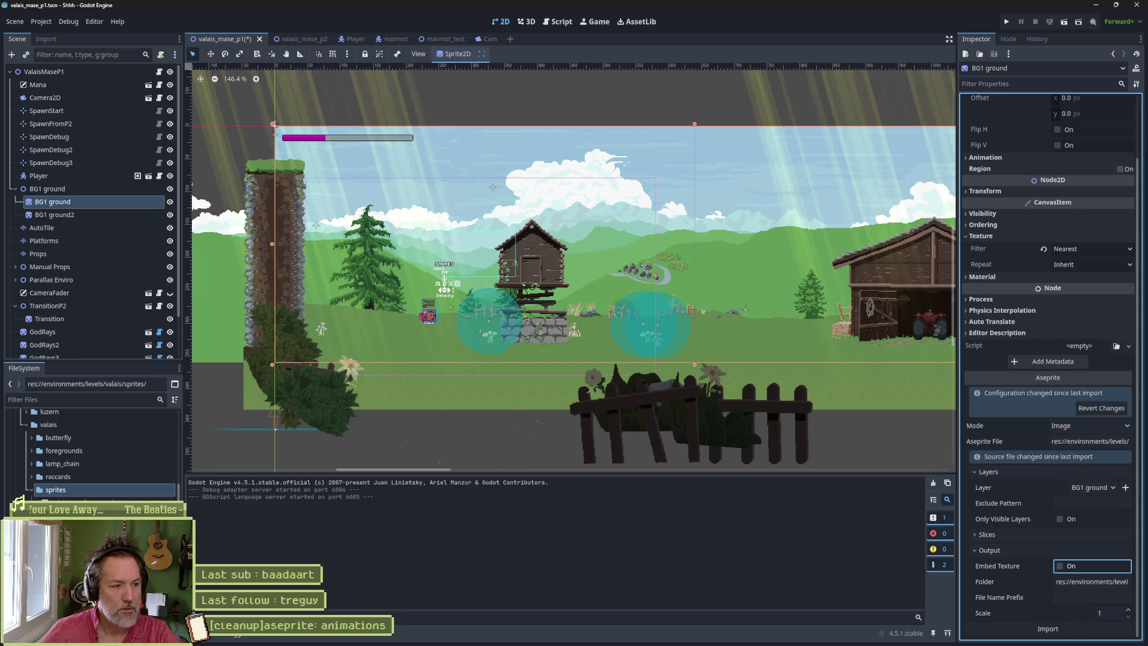
click(1041, 628)
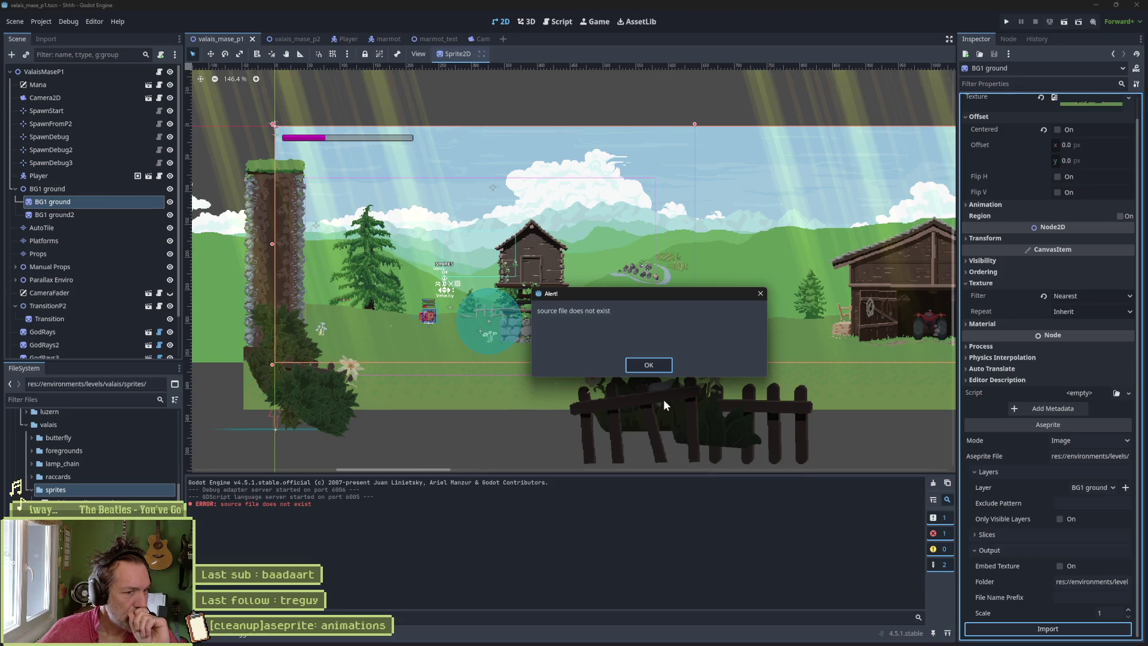
- Dismiss the missing-file alert, set the Aseprite file to waterfall.aseprite, and restart Godot
click(653, 369)
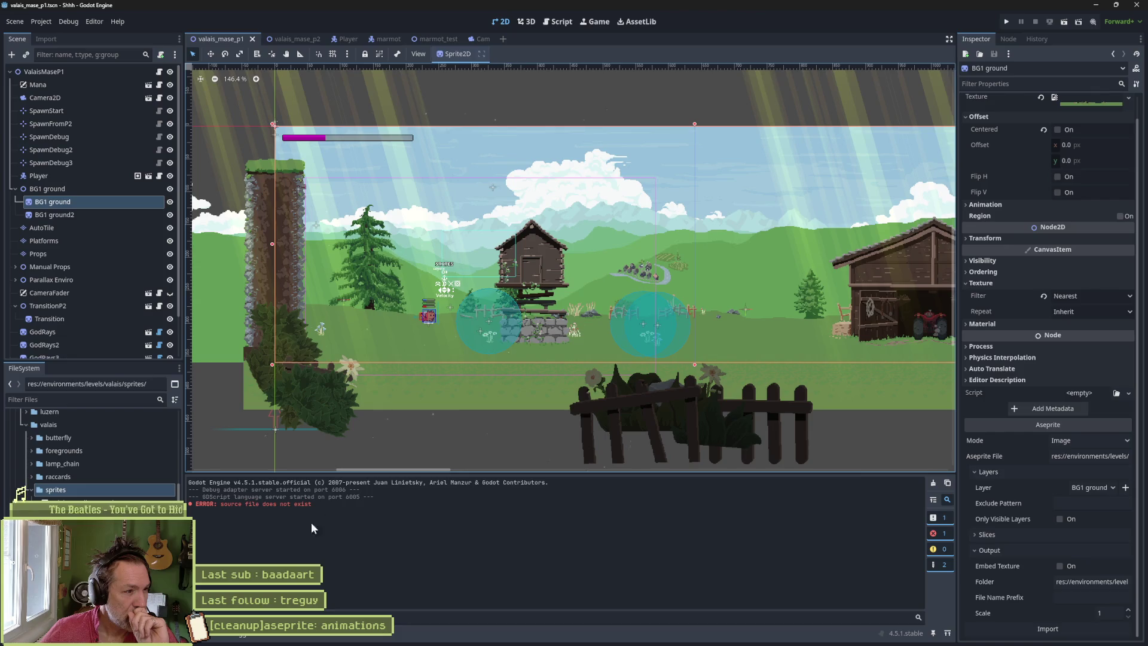
click(1099, 456)
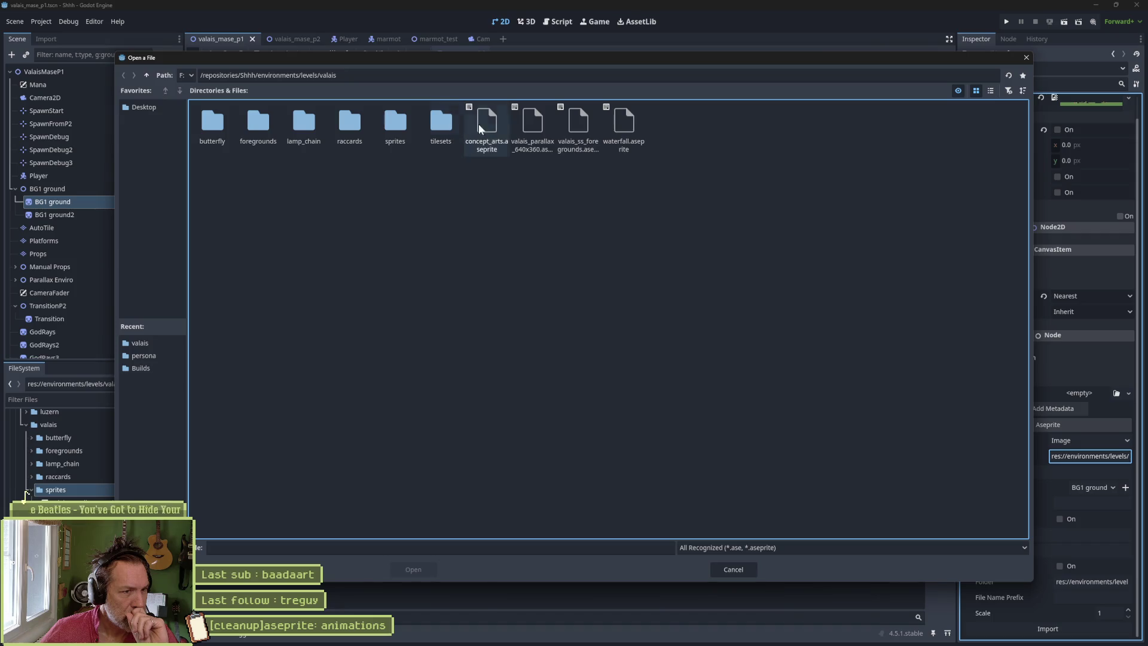
click(626, 135)
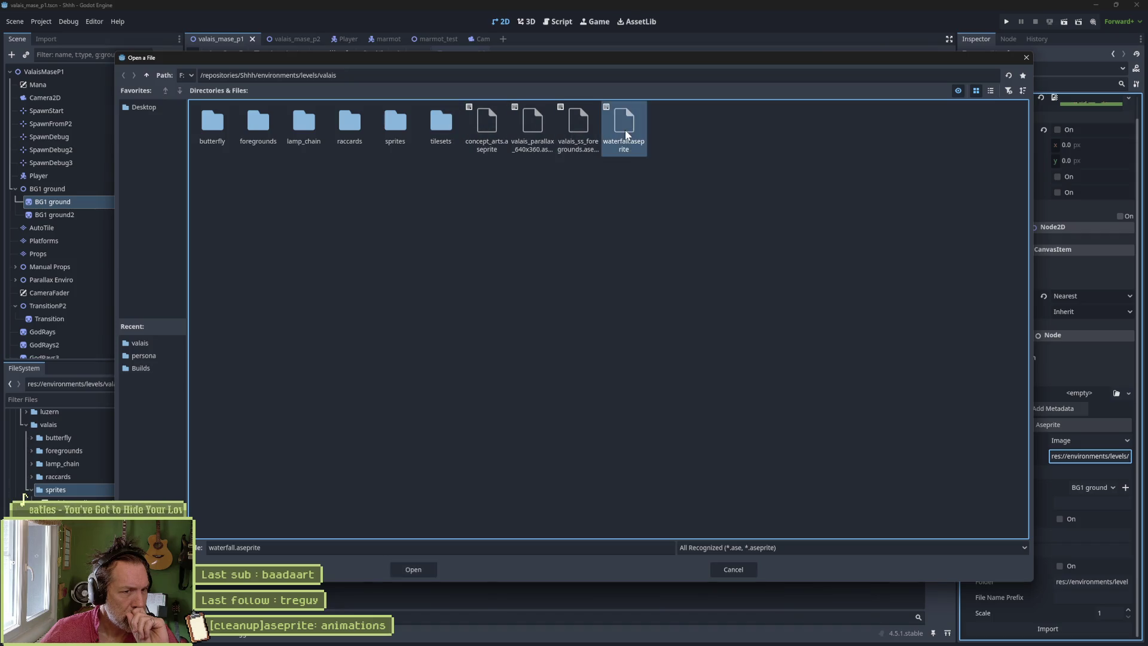
click(415, 570)
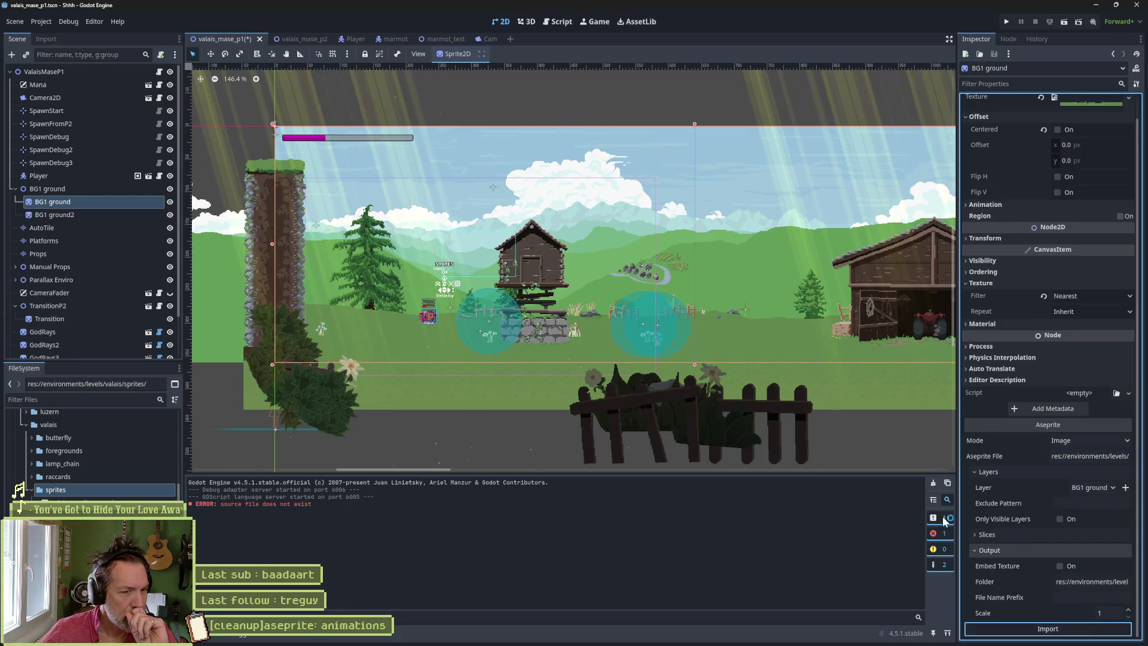
key(alt+Tab)
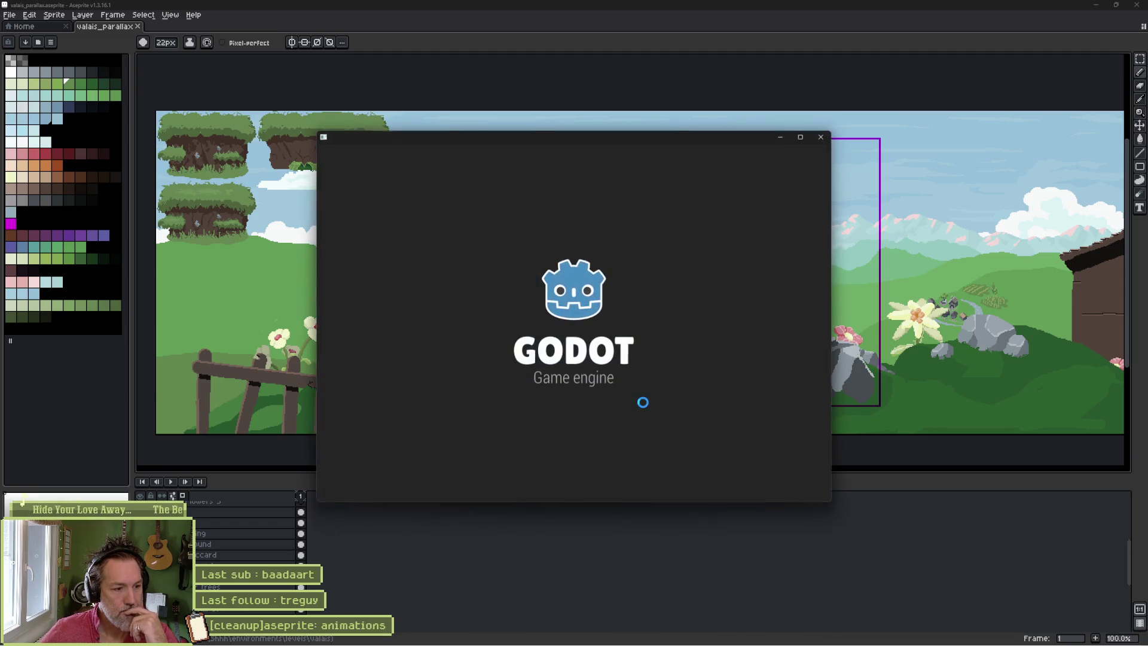
- Reopen the Shhh project and set BG1 ground's Aseprite file to sprites/valais_parallax.aseprite
double_click(479, 193)
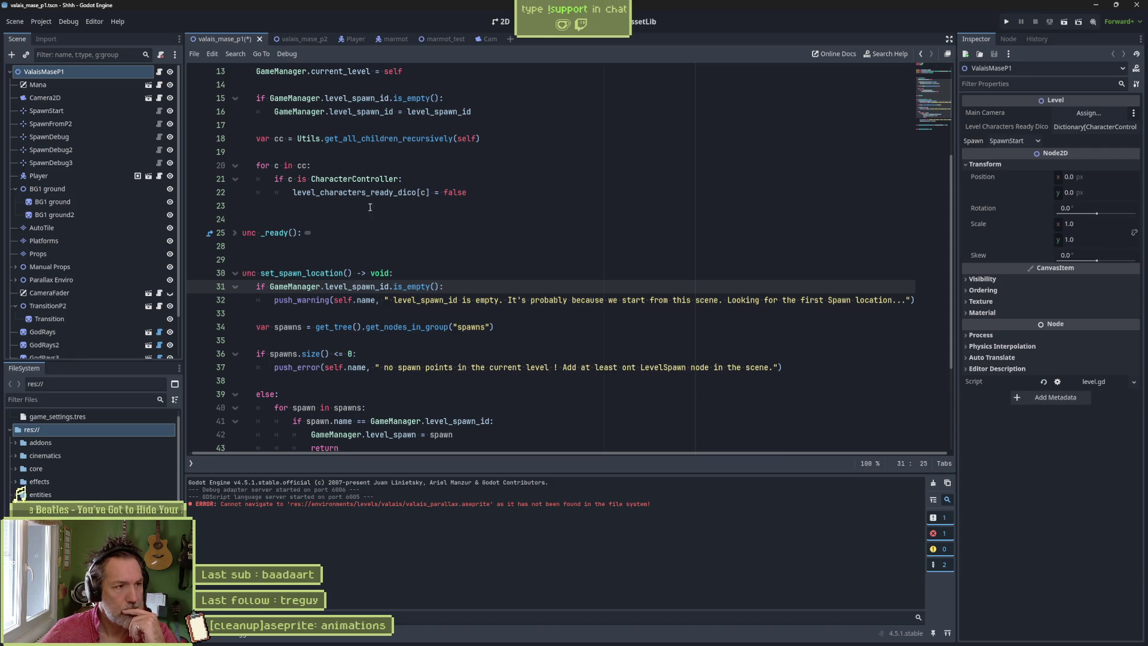
click(89, 202)
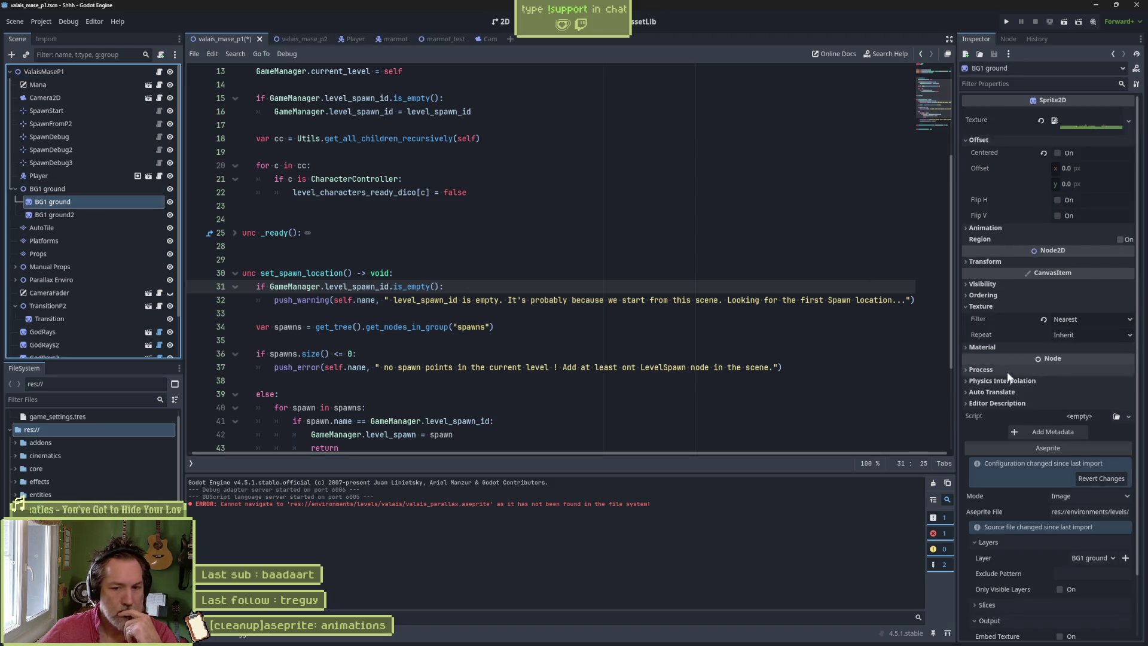
click(1078, 512)
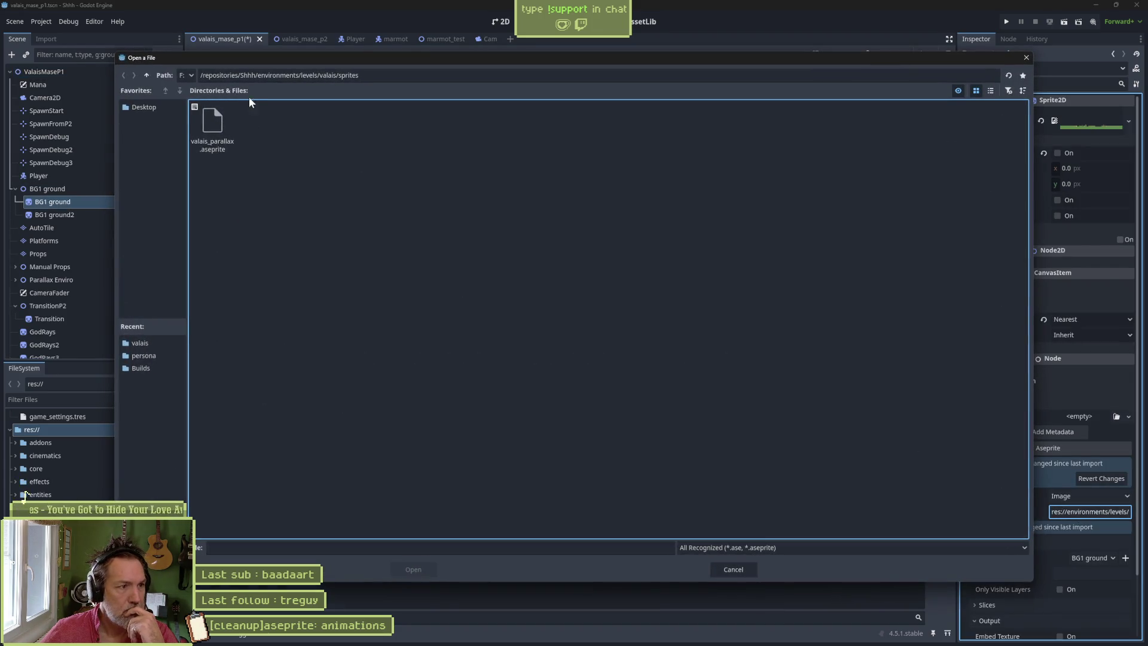
click(212, 126)
click(430, 572)
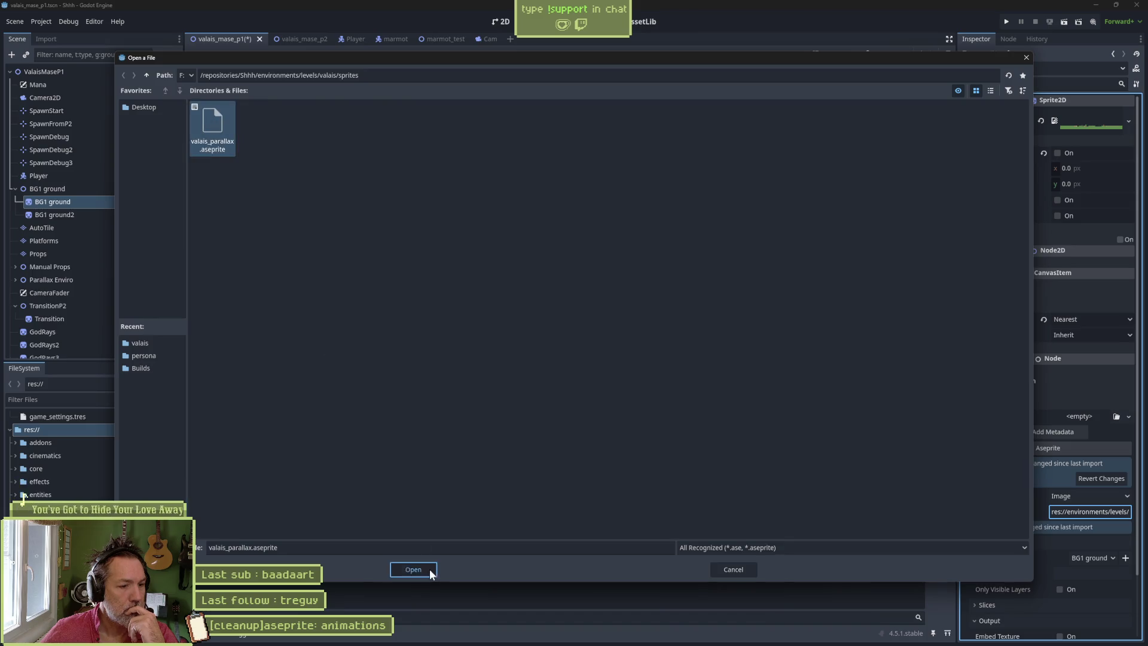
- Set BG1 ground's output folder to sprites and reimport it
scroll(1034, 559, down, 2)
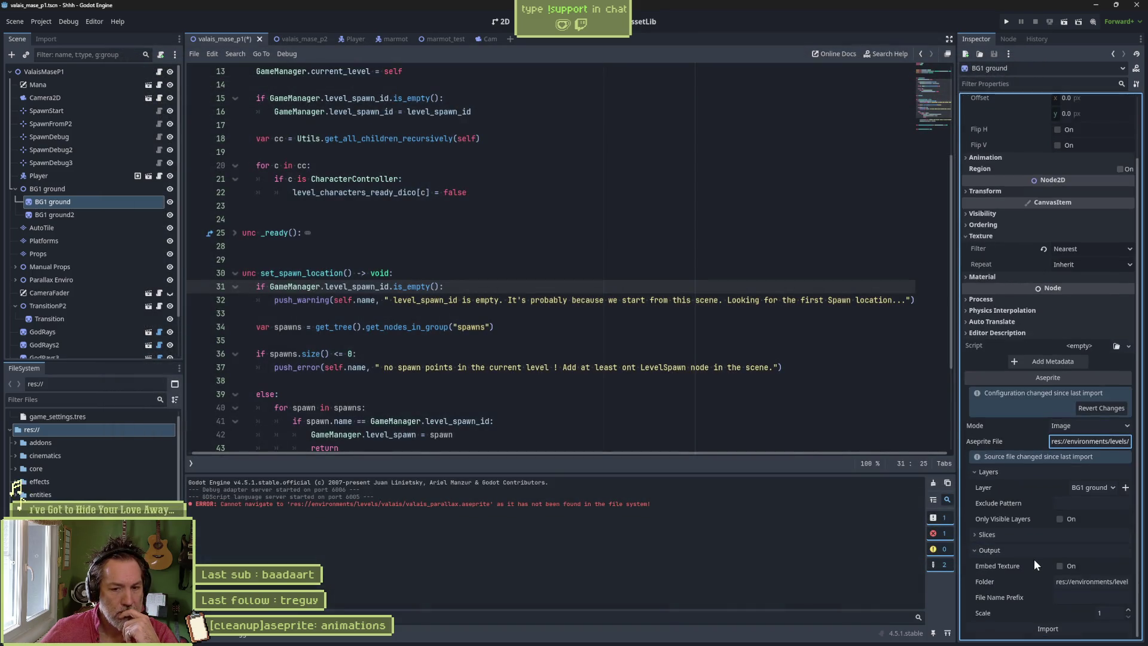
click(1092, 580)
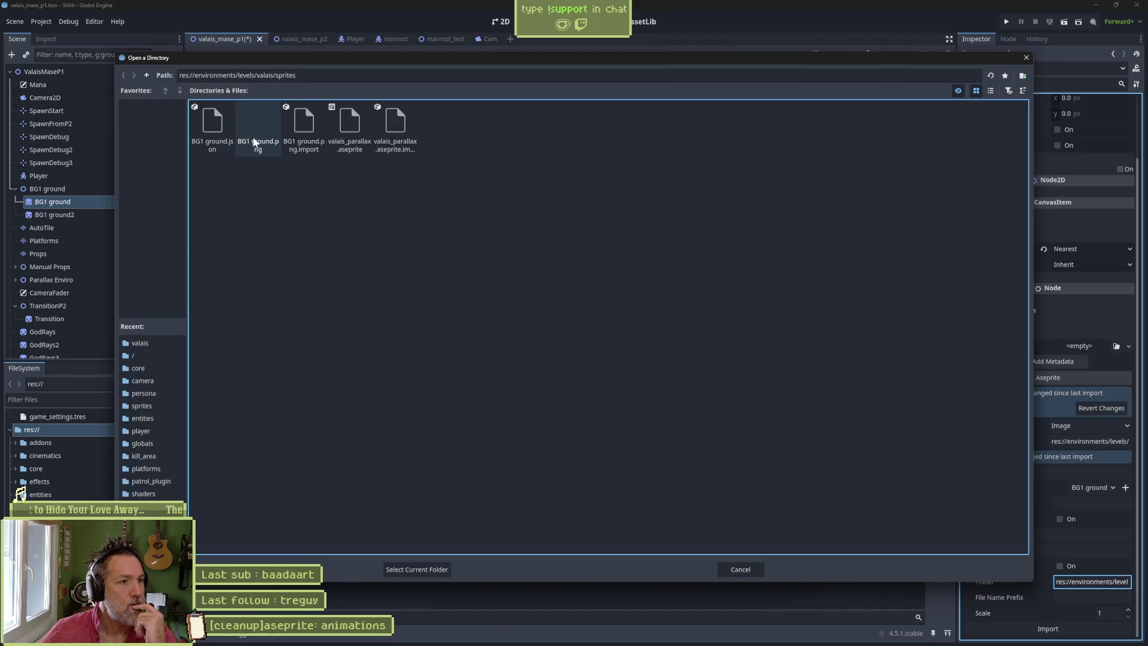
click(419, 569)
click(1046, 629)
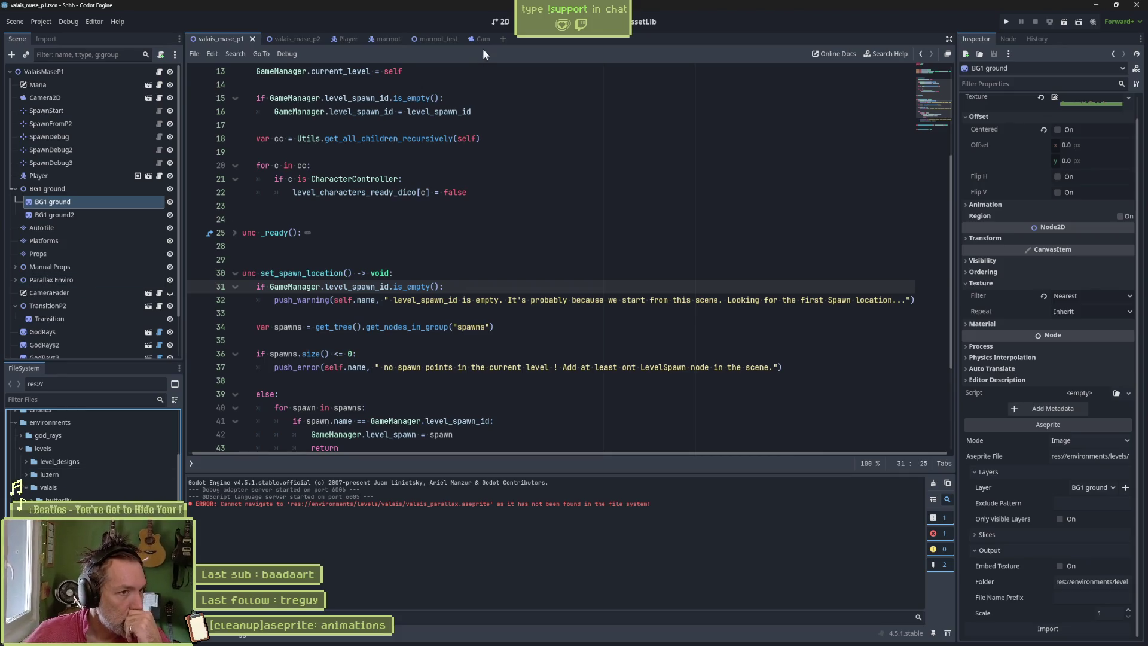
- In the 2D view, toggle BG1 ground and BG1 ground2 visibility to compare both sprites
click(498, 23)
click(139, 203)
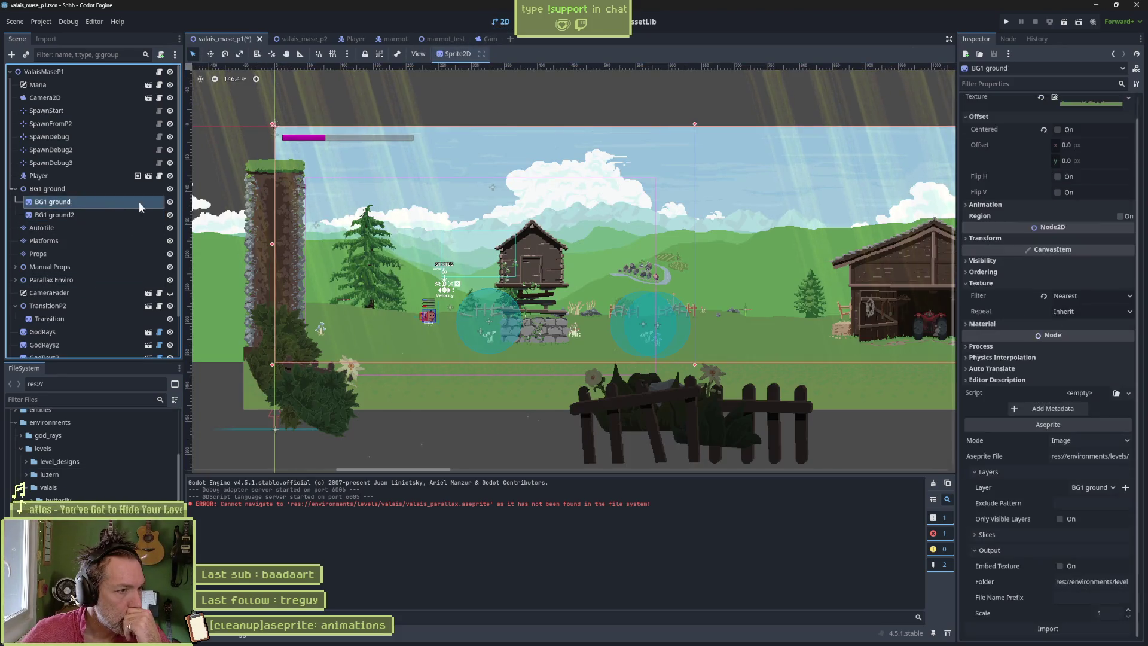
click(170, 201)
click(170, 201)
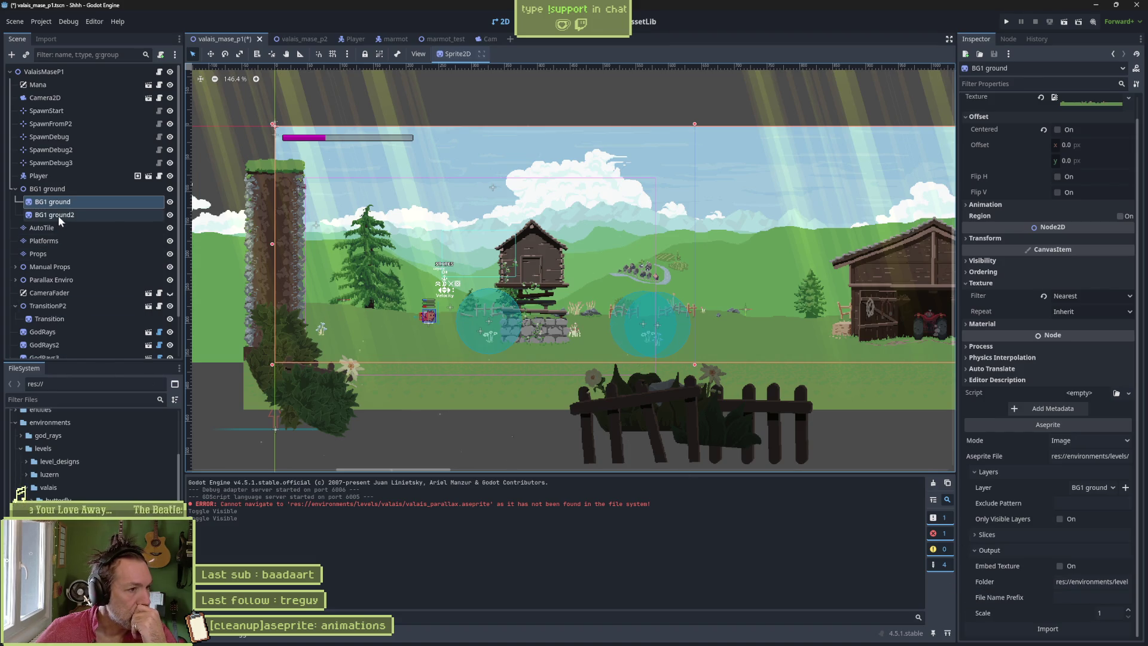
click(168, 215)
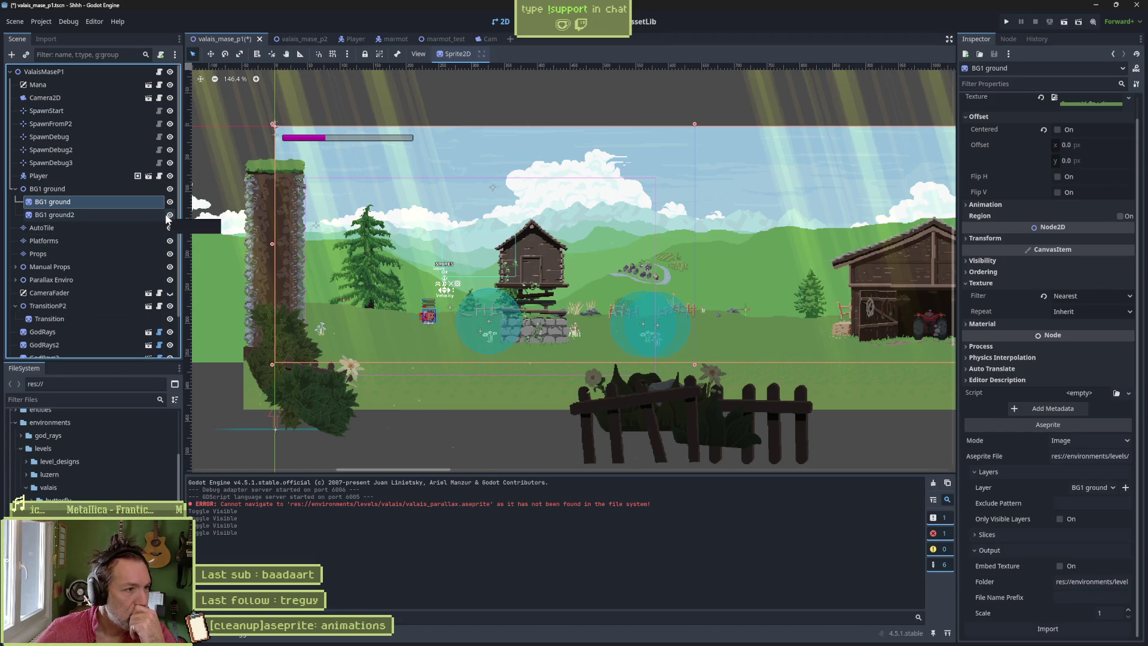
click(170, 202)
click(169, 215)
click(170, 215)
scroll(460, 287, down, 4)
scroll(802, 339, down, 2)
scroll(802, 338, right, 6)
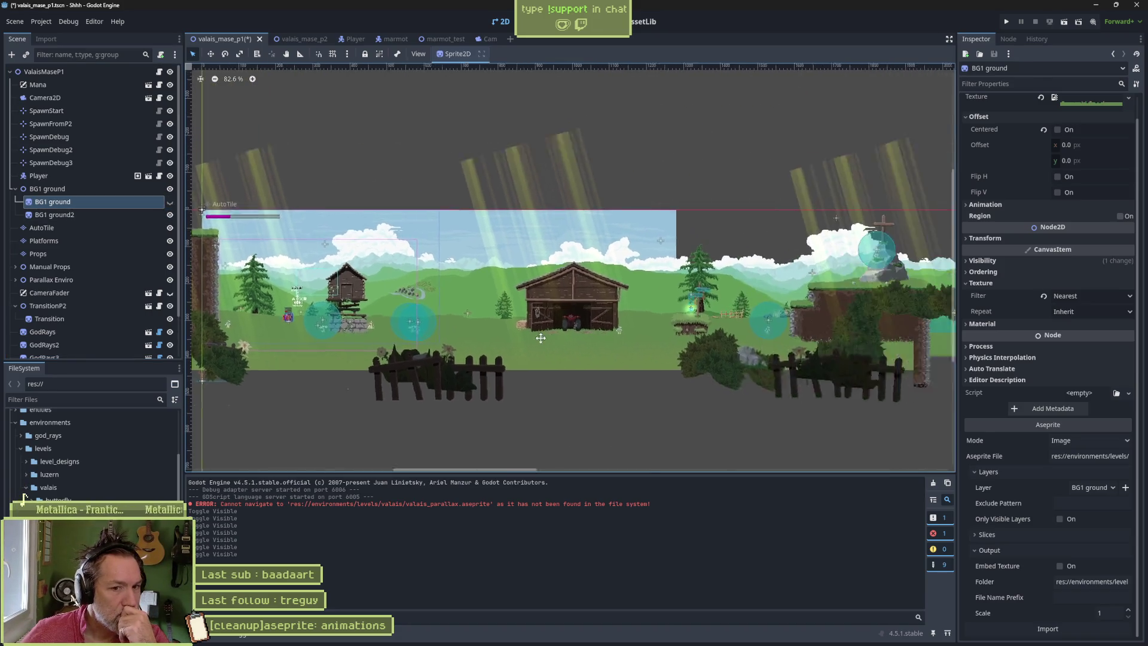
click(170, 202)
click(170, 202)
click(170, 202)
- Select BG1 ground2 and pick sprites/valais_parallax.aseprite as its Aseprite source
click(144, 215)
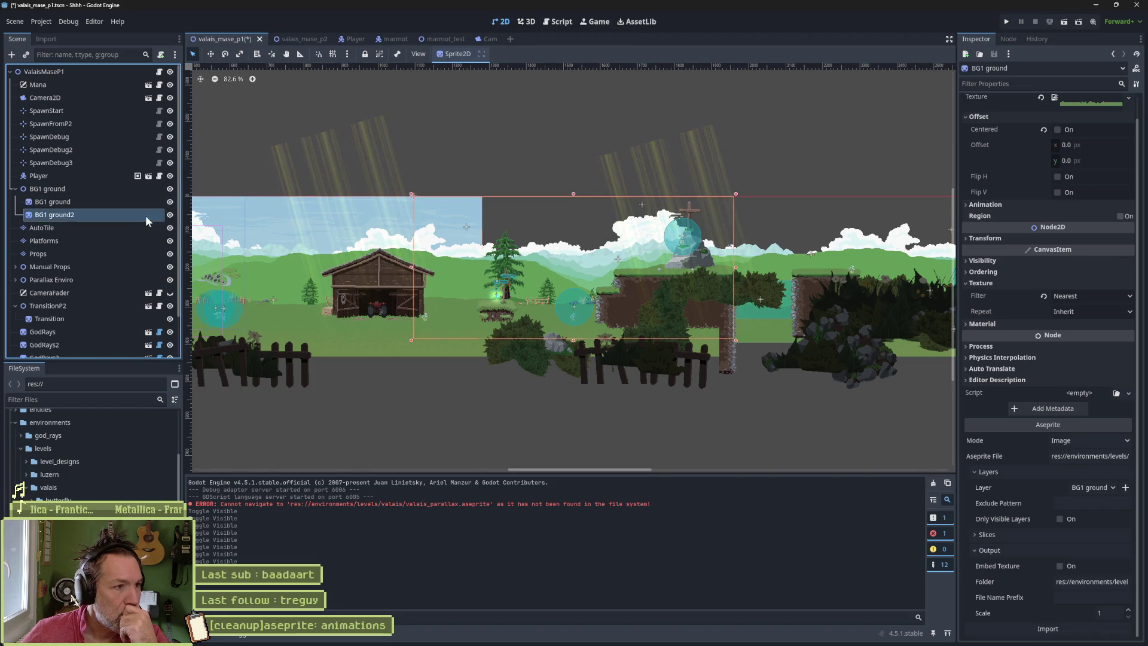
click(169, 215)
click(170, 214)
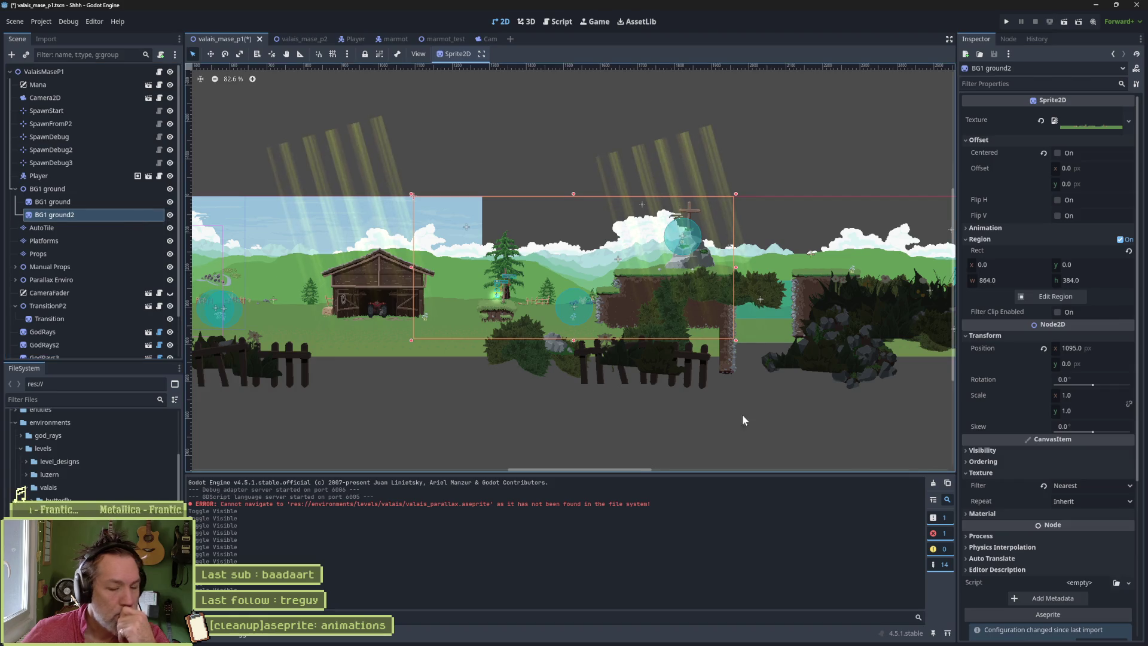
scroll(1016, 528, down, 5)
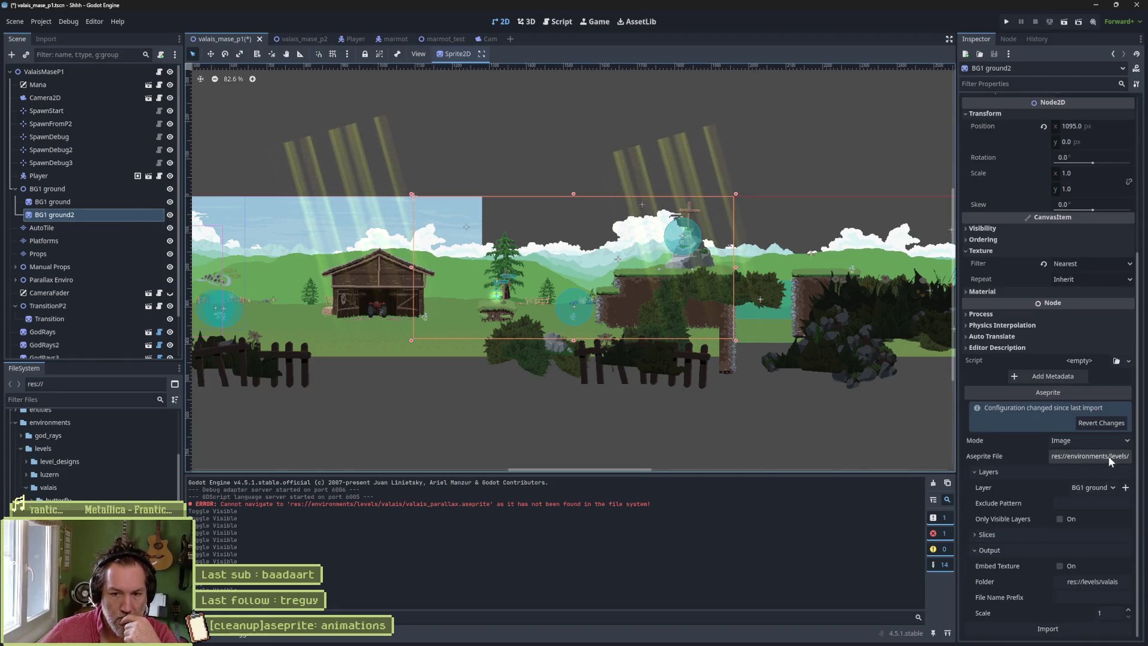
click(1108, 456)
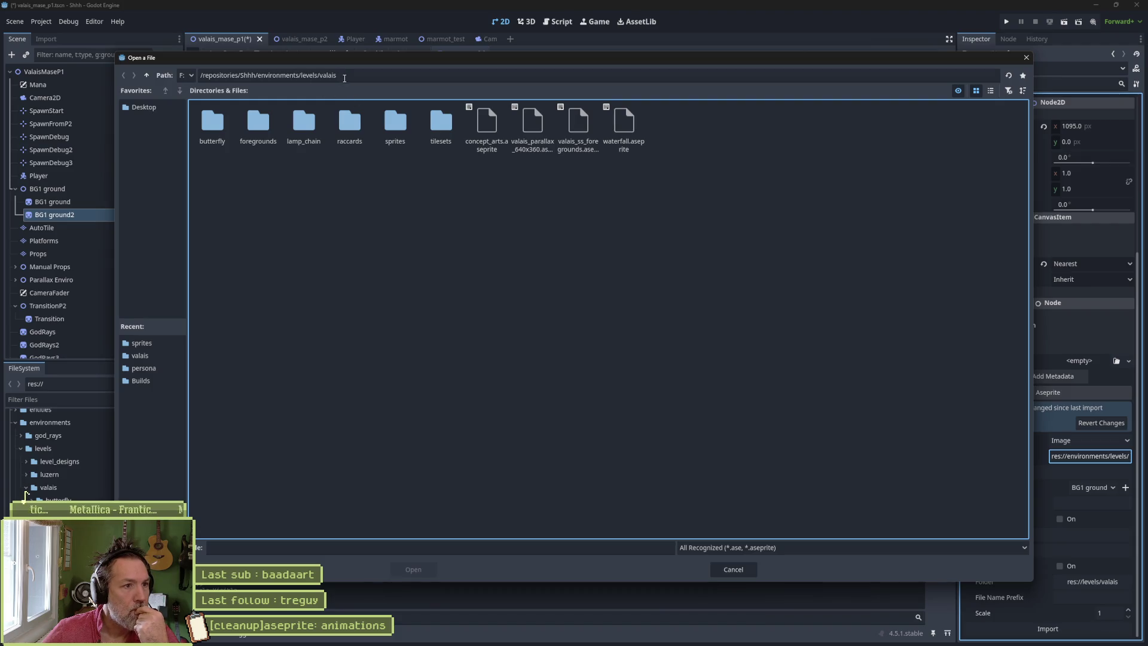
double_click(394, 122)
click(214, 124)
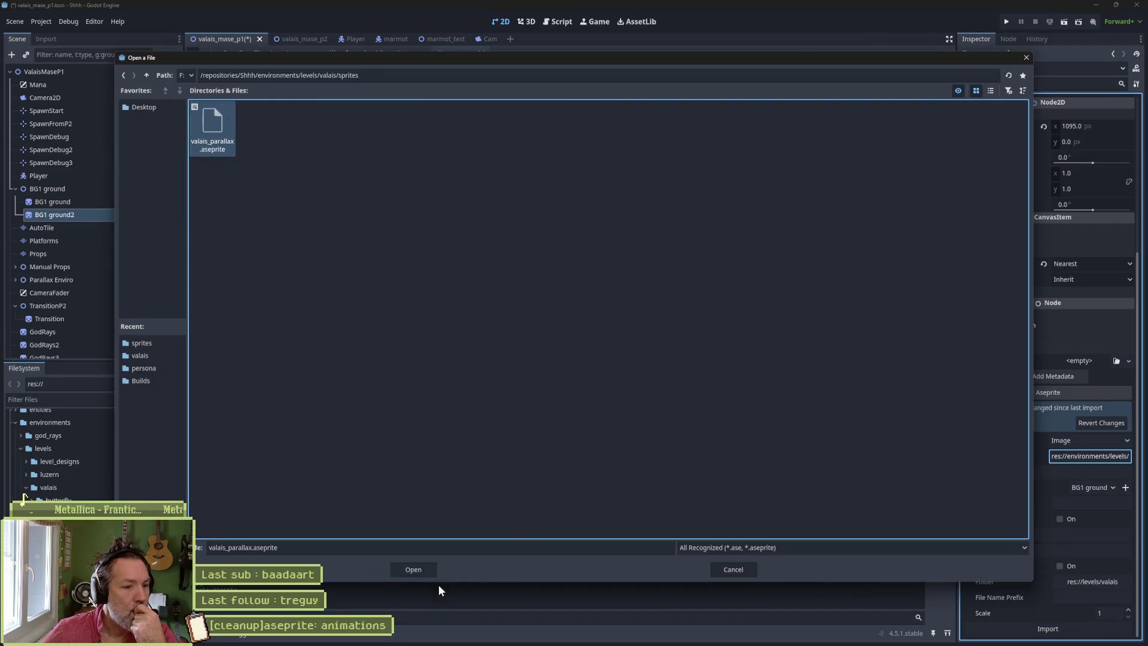
- Confirm BG1 ground2's new source and set its output to res://environments/levels/valais/sprites
click(413, 570)
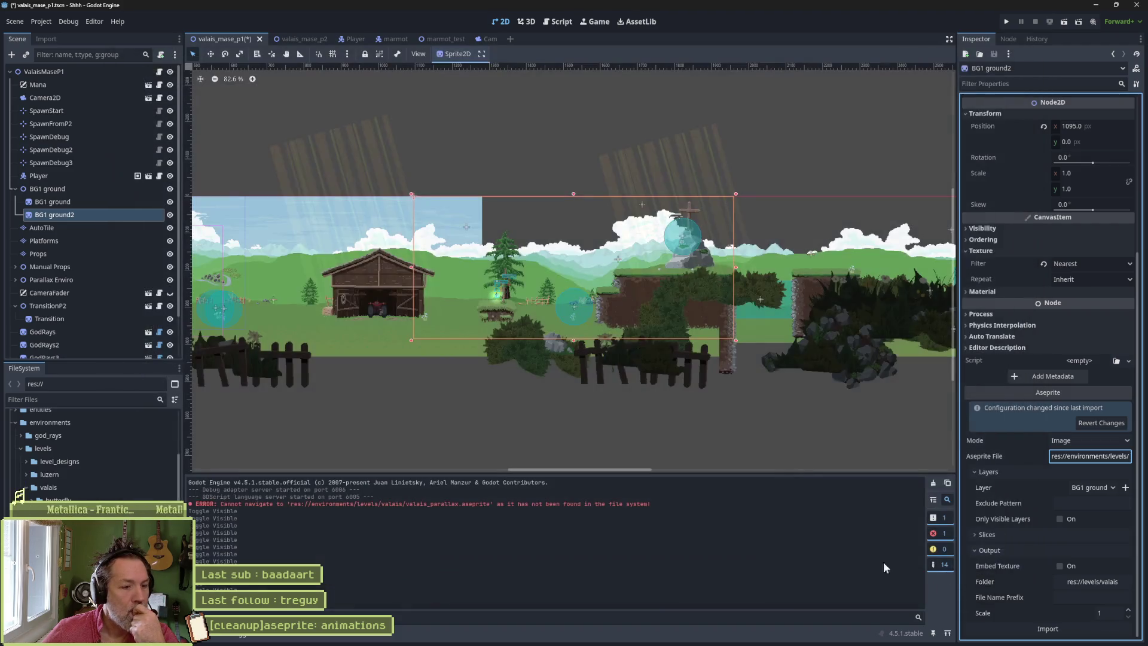
click(1104, 581)
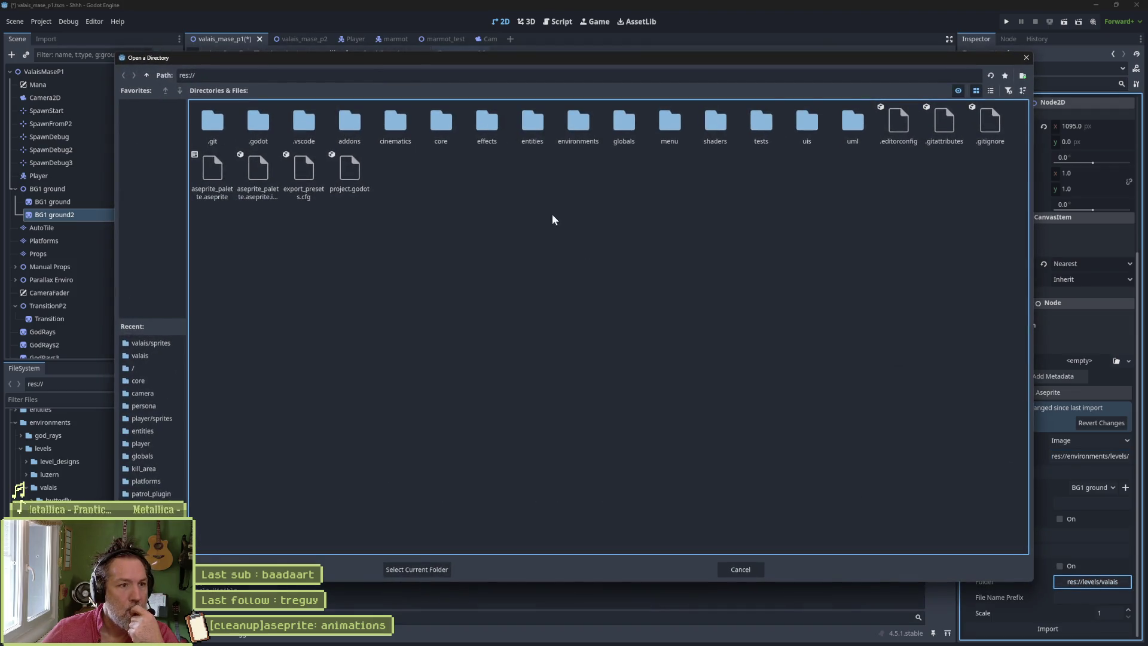
double_click(585, 127)
click(254, 122)
double_click(254, 122)
double_click(306, 122)
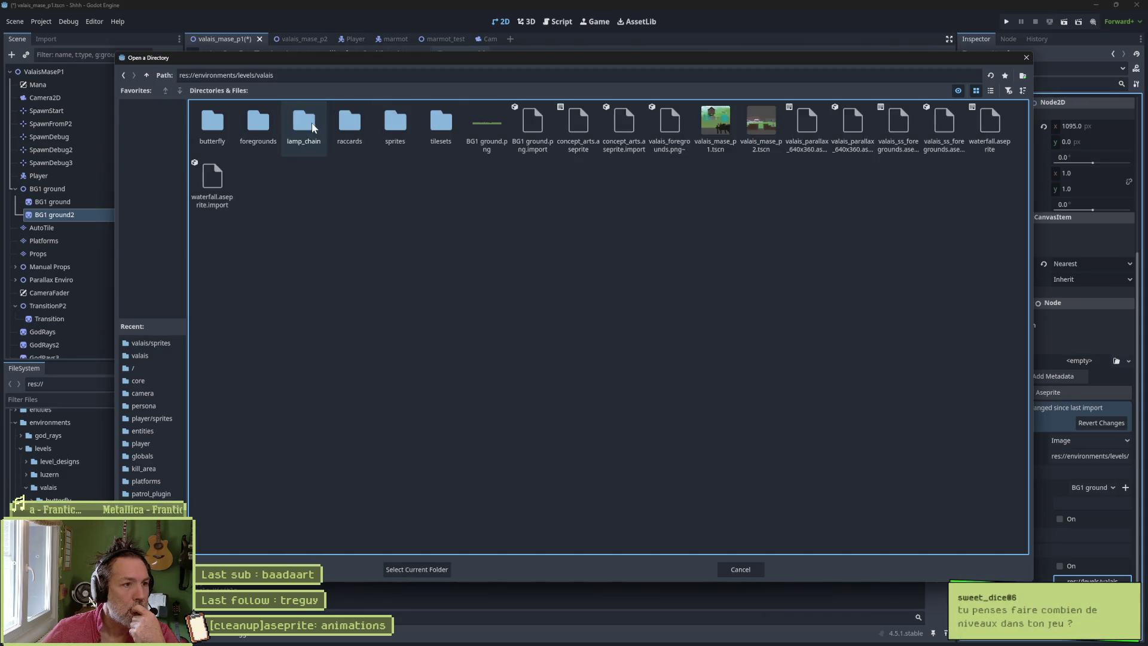
double_click(395, 138)
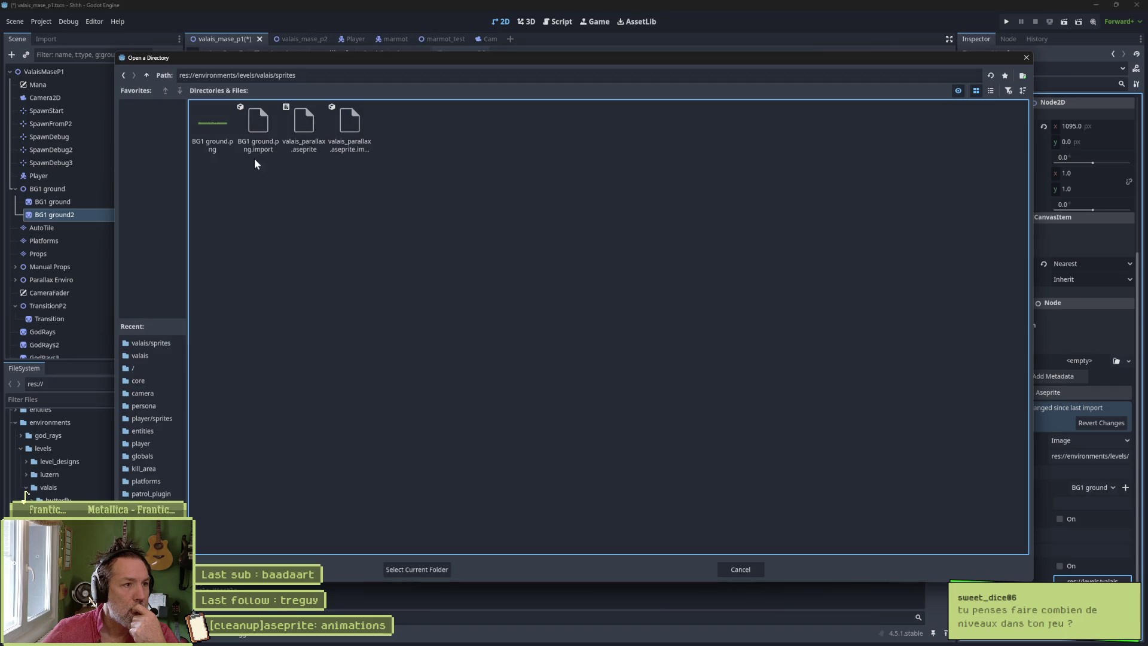
click(415, 570)
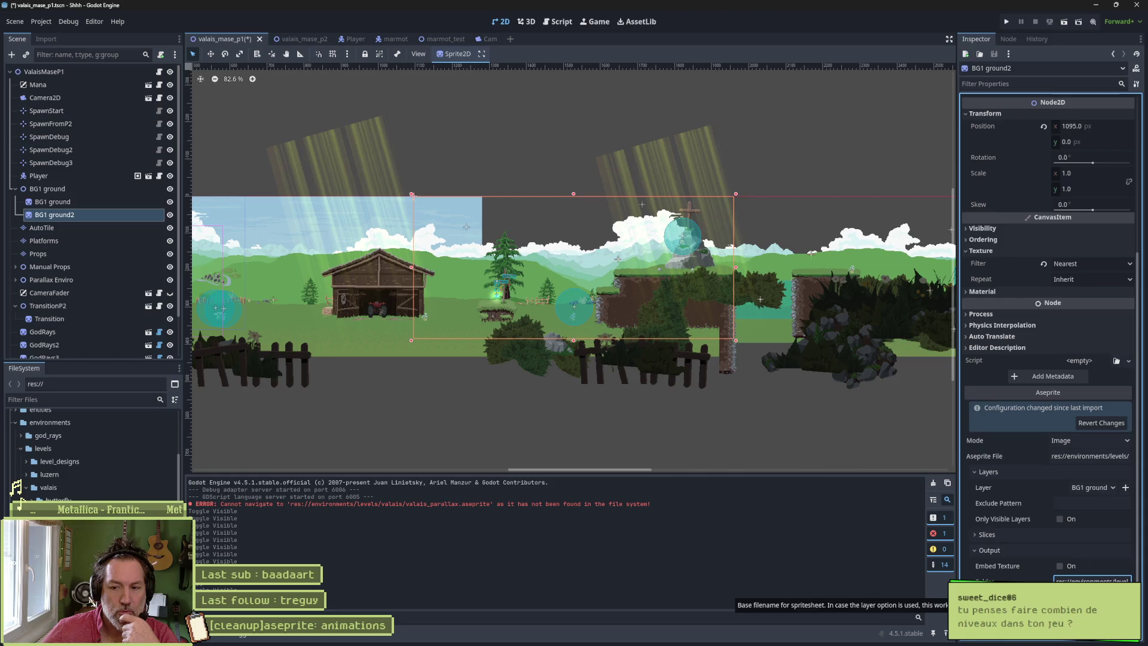
- Save the level scene with Ctrl+S and switch to the Miro window
key(ctrl+s)
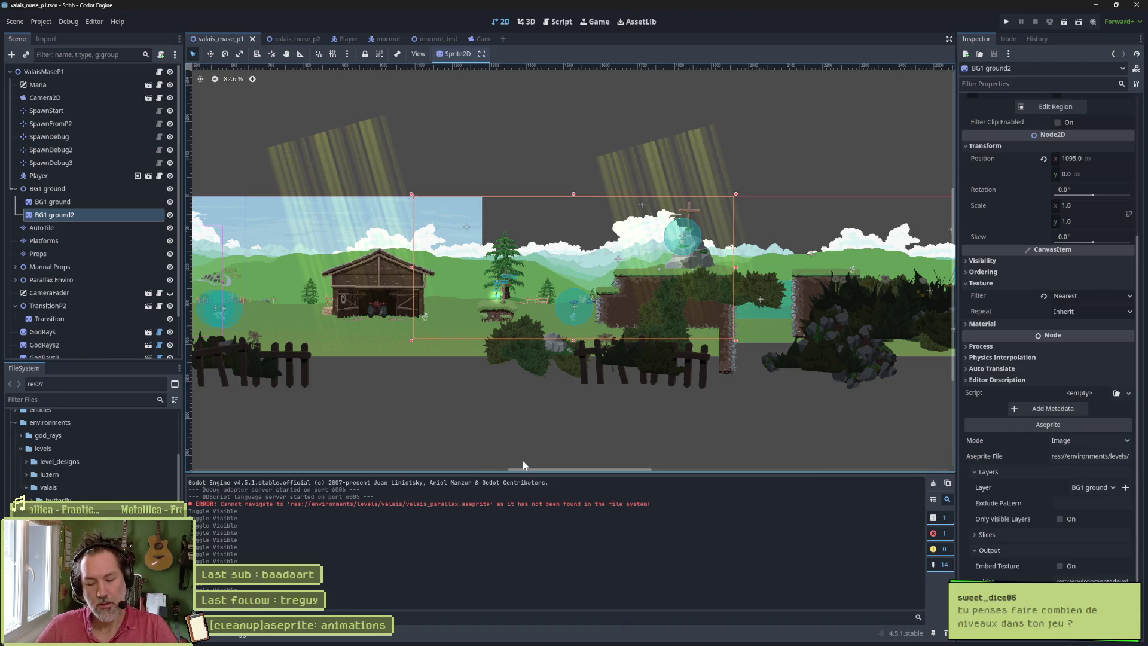
mouse_move(635, 639)
click(673, 636)
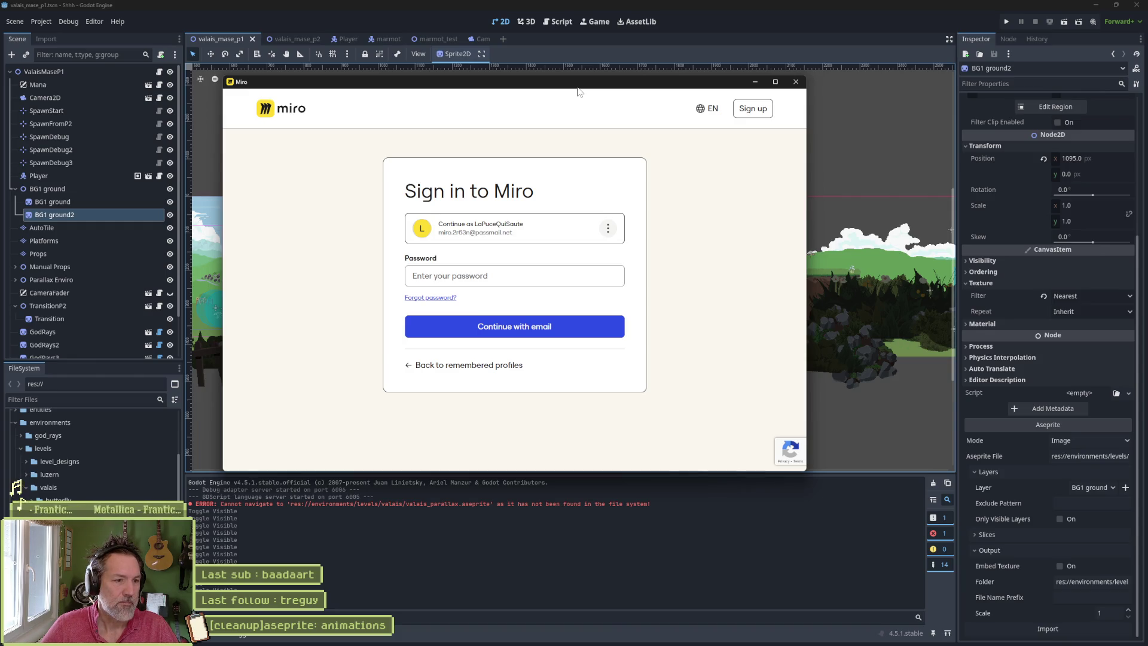
drag(577, 83, 1147, 139)
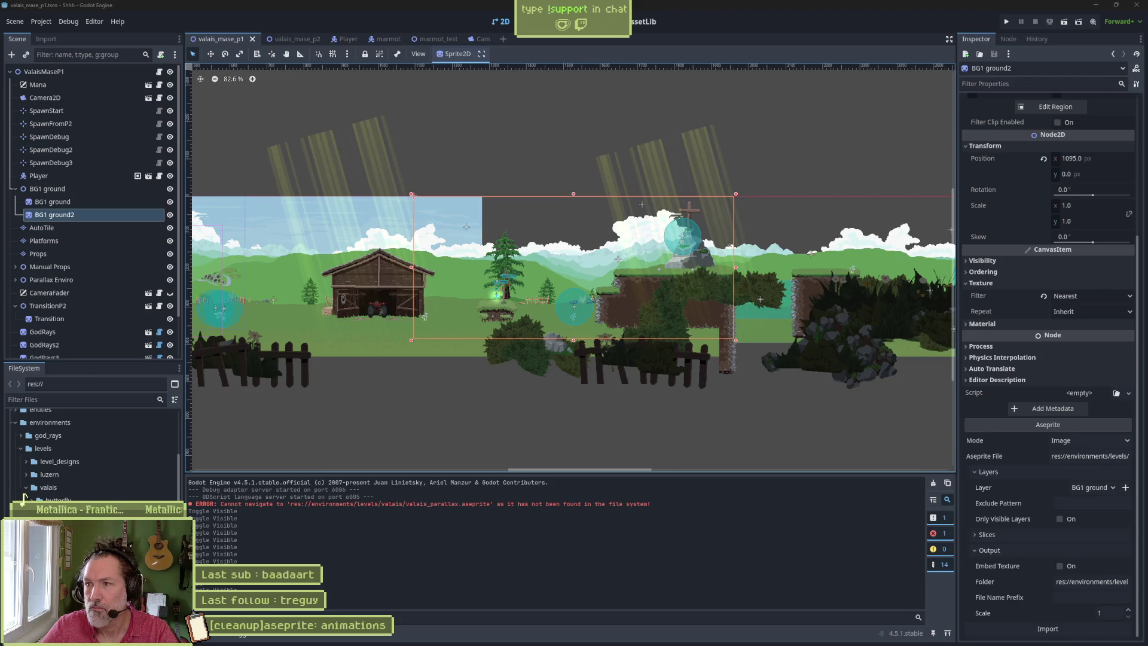
key(alt+Tab)
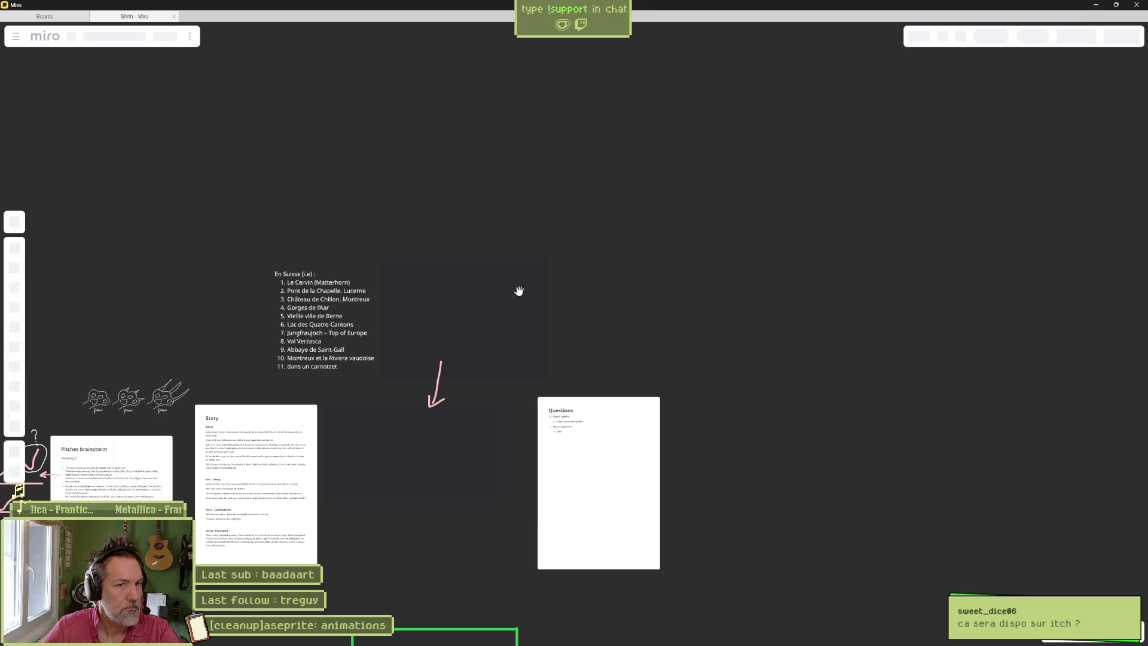
scroll(270, 322, up, 5)
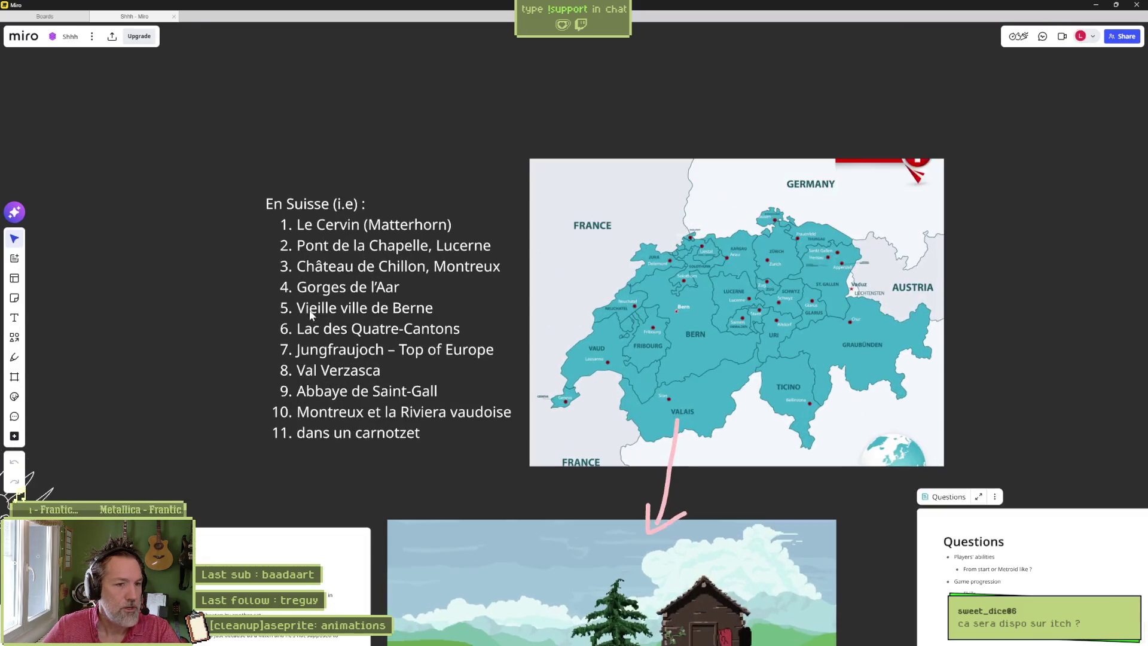
scroll(637, 255, right, 3)
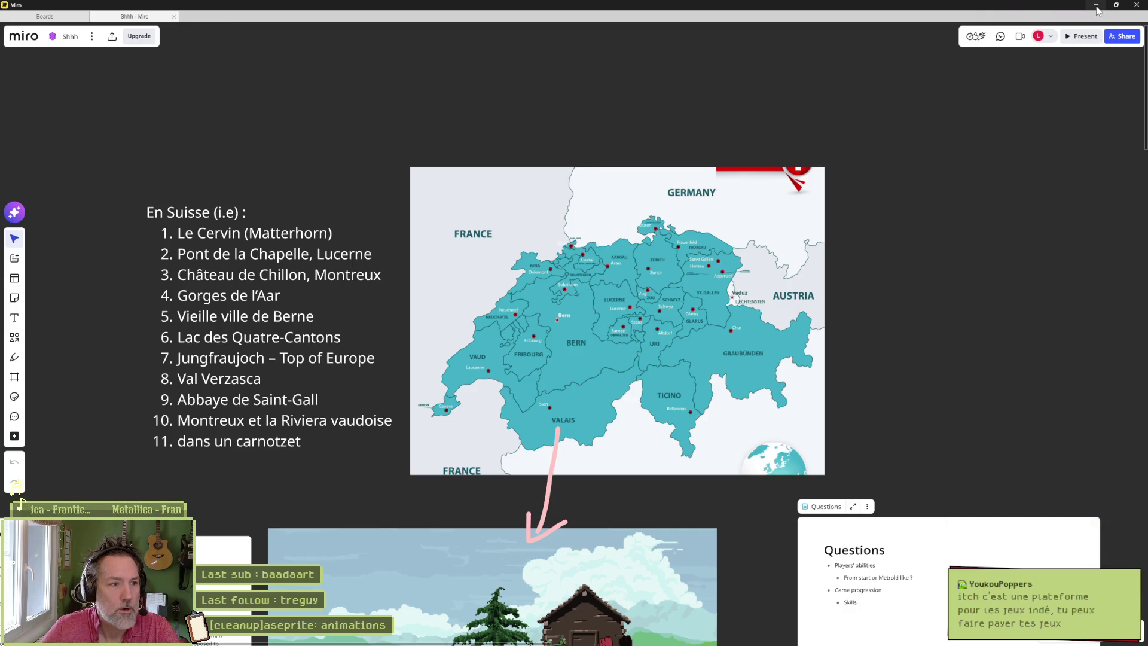
key(alt+Tab)
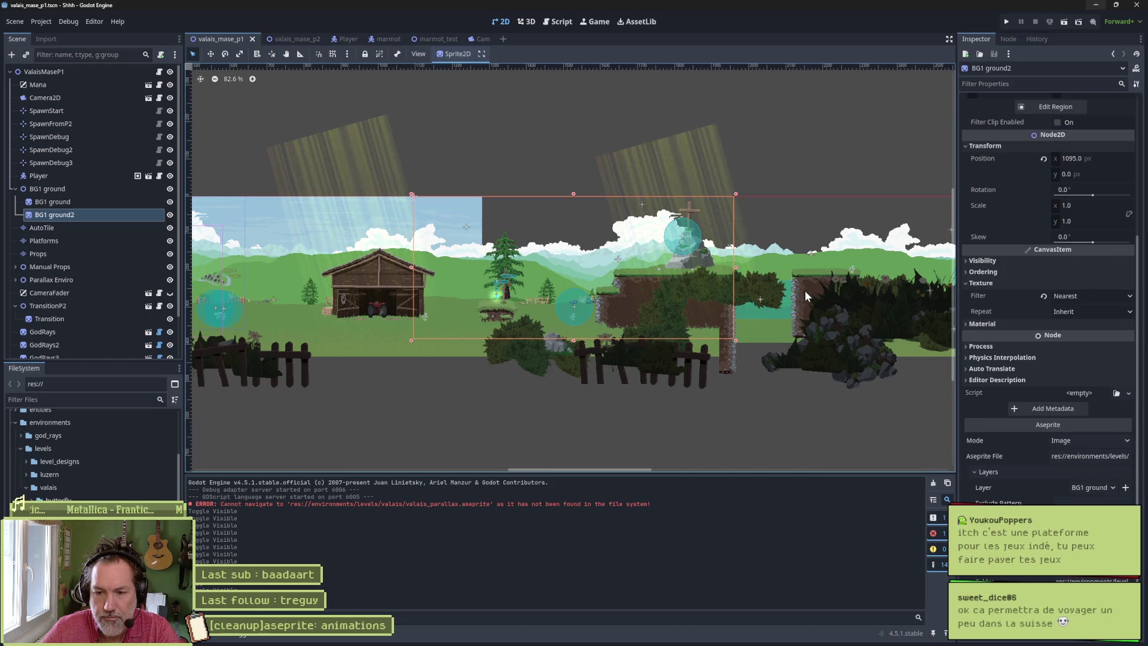
- Bring the Aseprite window showing valais_parallax back to the front
mouse_move(619, 643)
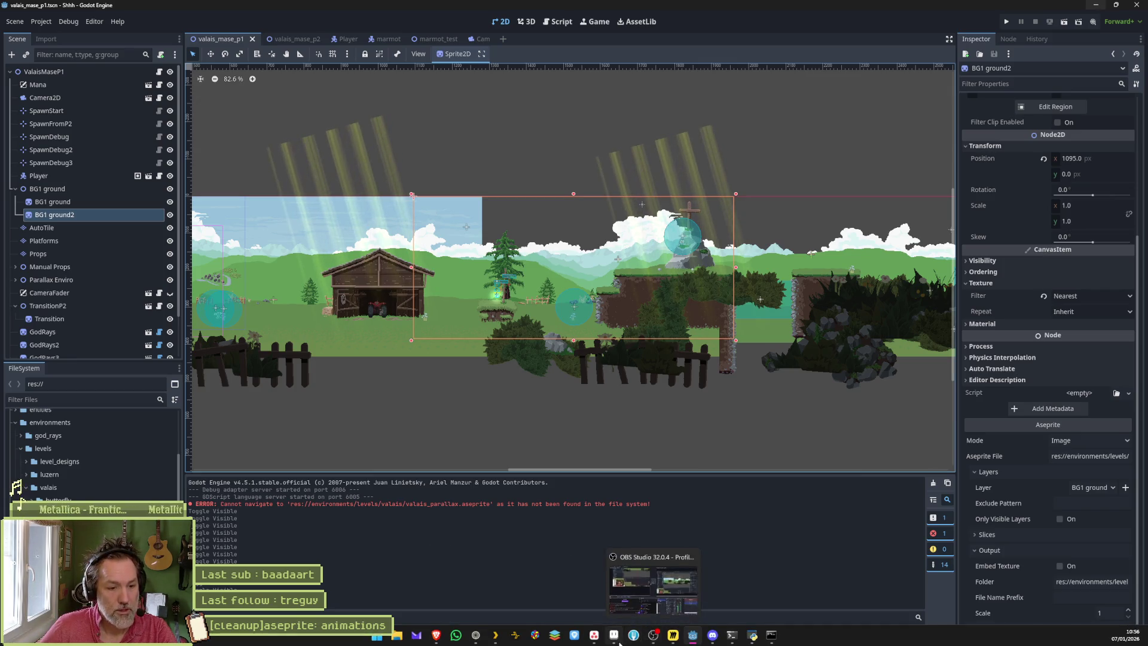
click(616, 639)
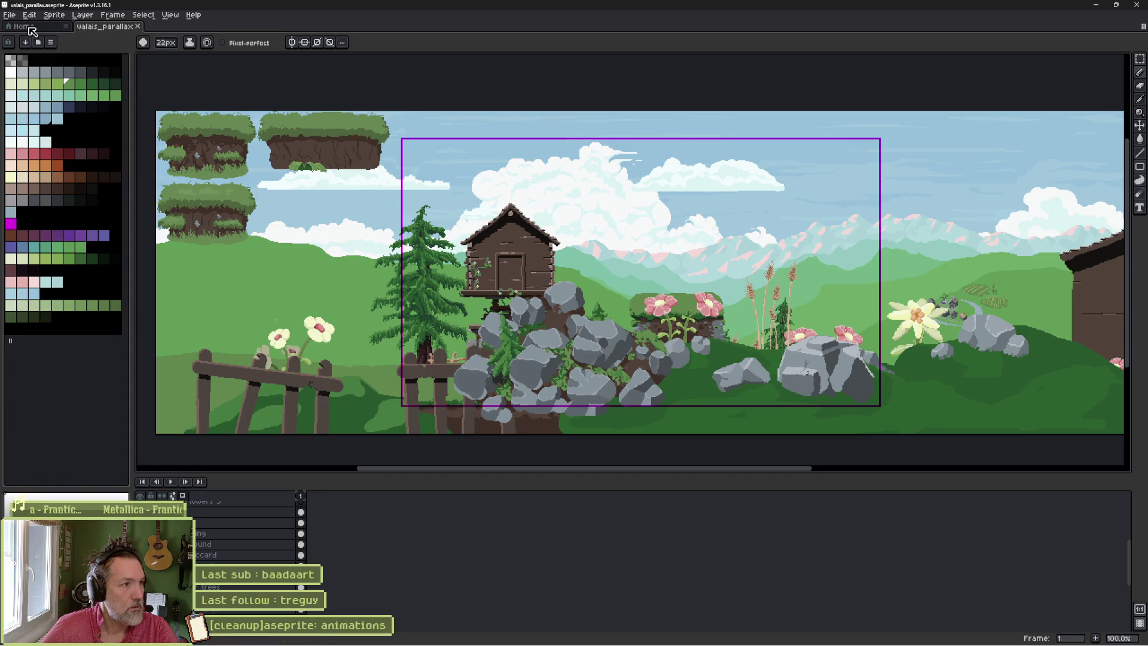
- Open cow.aseprite and play it, view valais_parallax, then minimize Aseprite to Godot
click(28, 27)
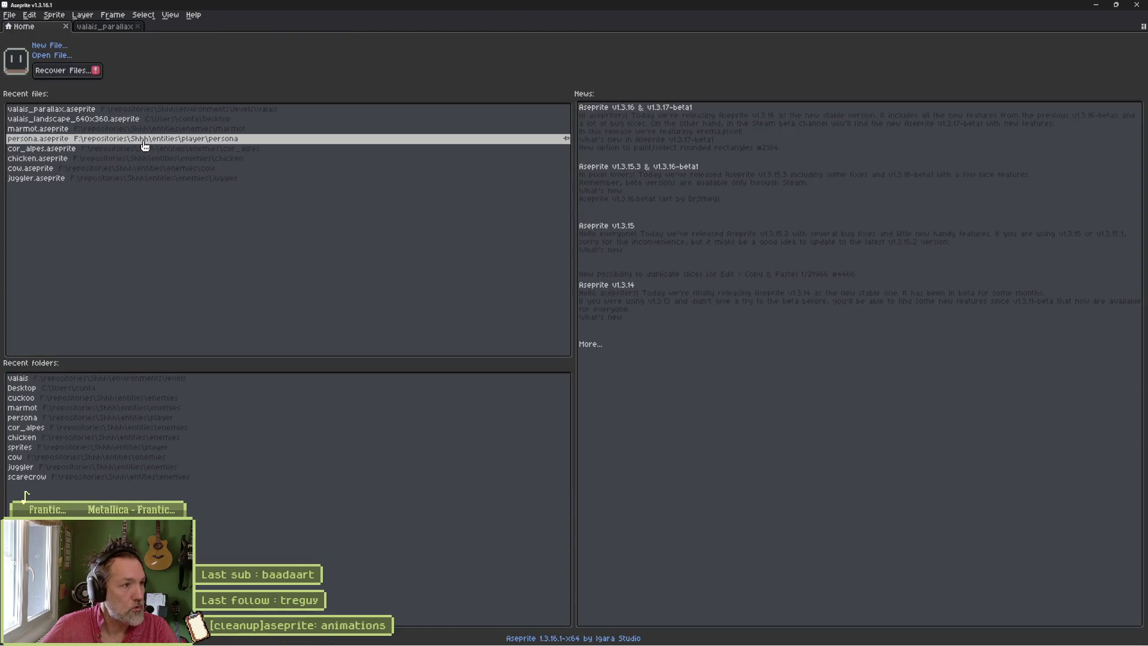
click(100, 173)
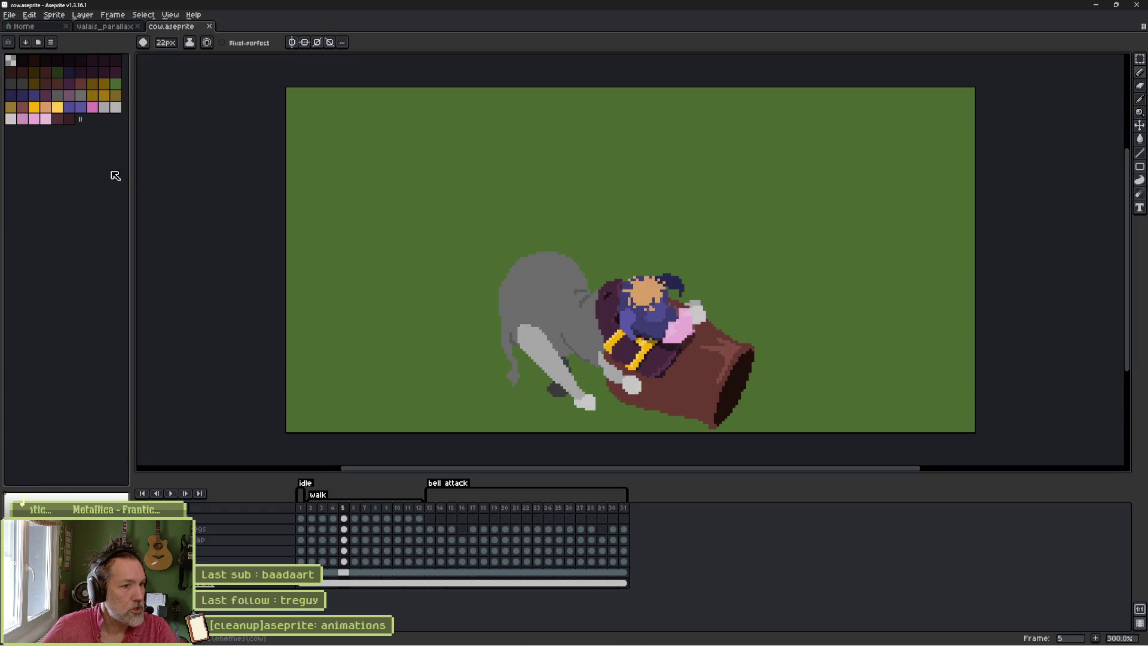
click(301, 508)
key(Return)
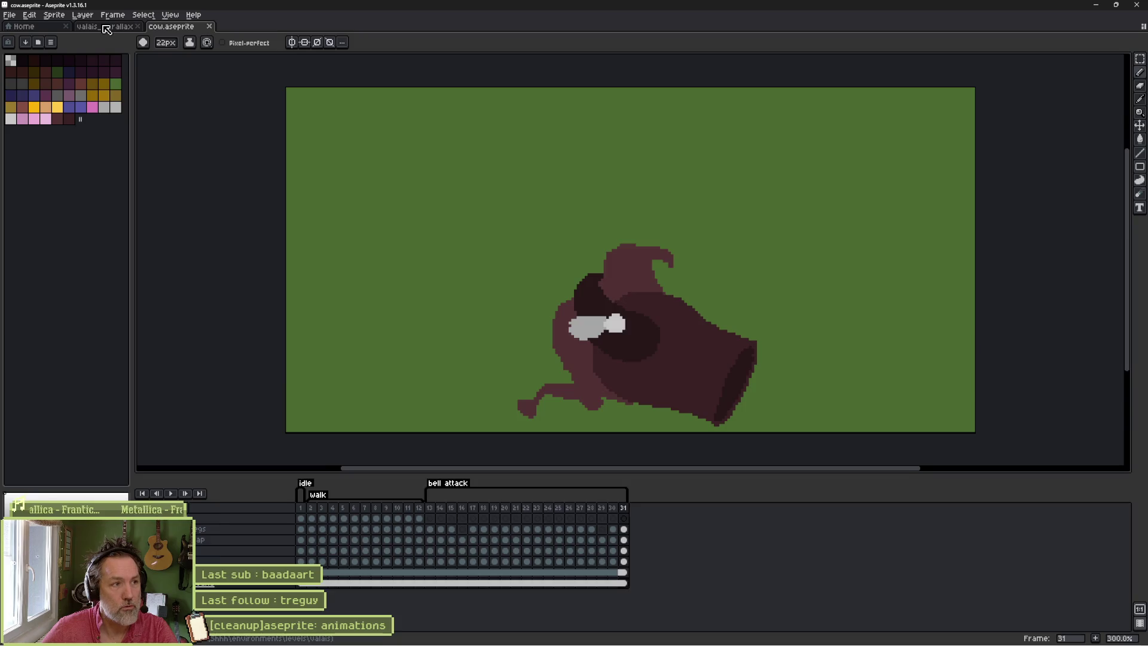
click(106, 27)
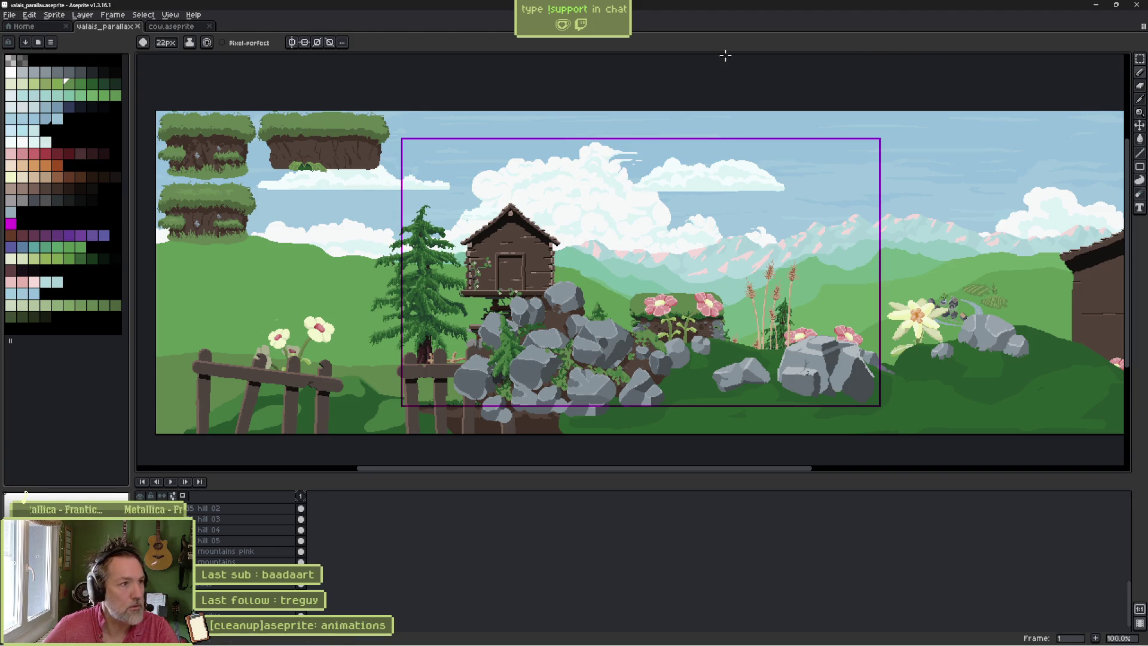
click(1097, 6)
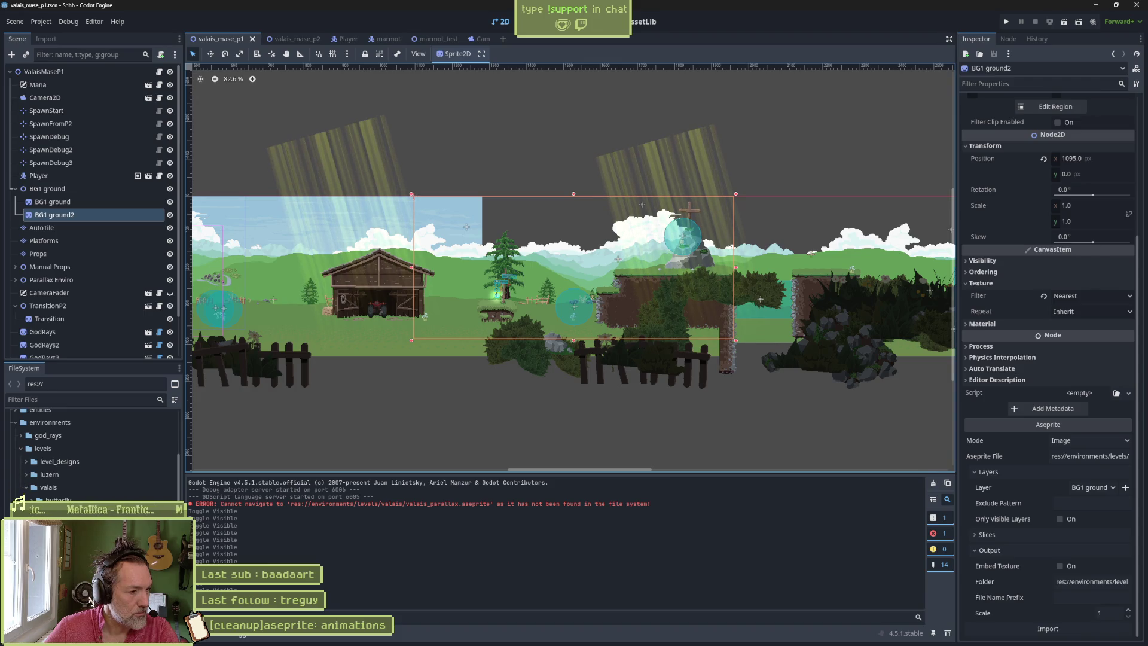
right_click(17, 489)
click(114, 583)
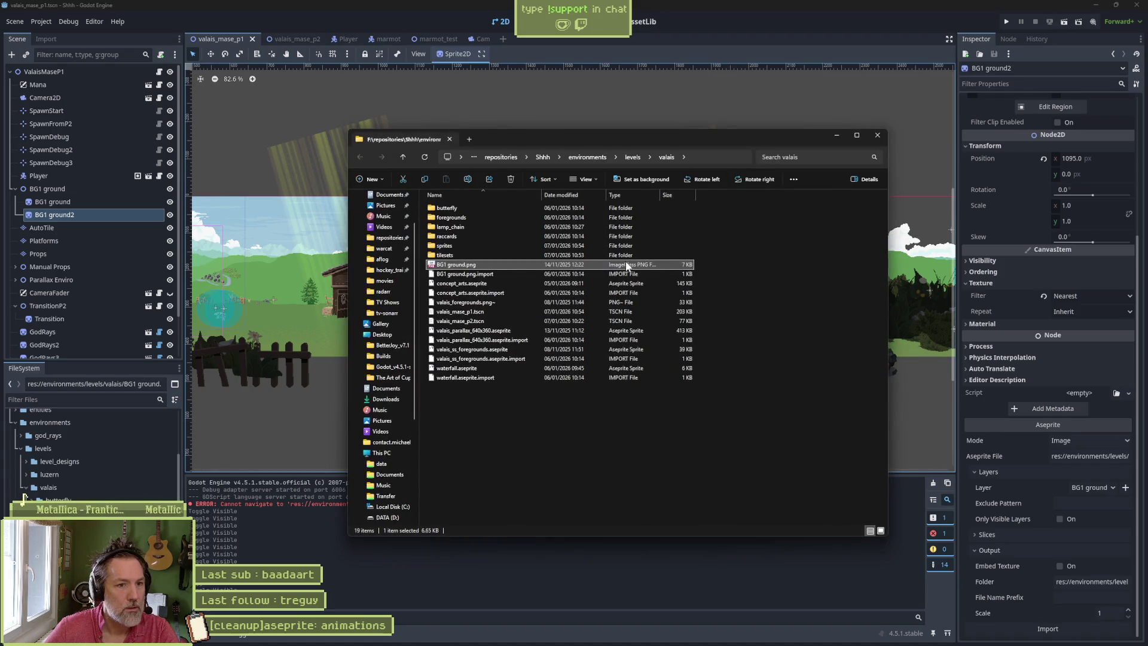
right_click(725, 194)
click(755, 250)
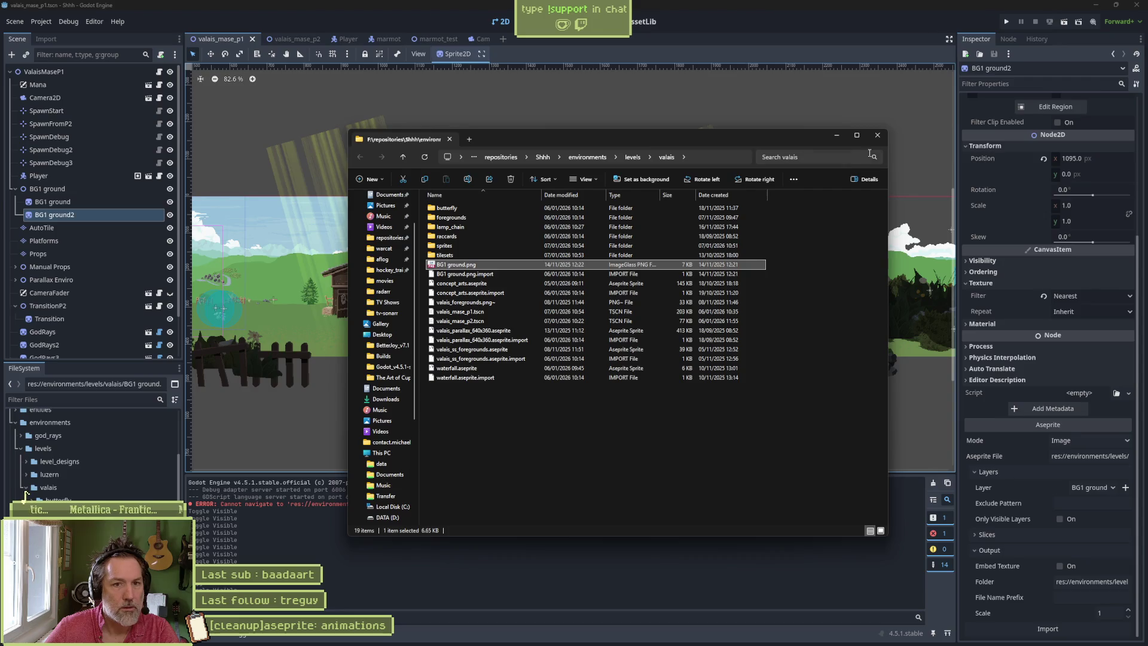
click(884, 138)
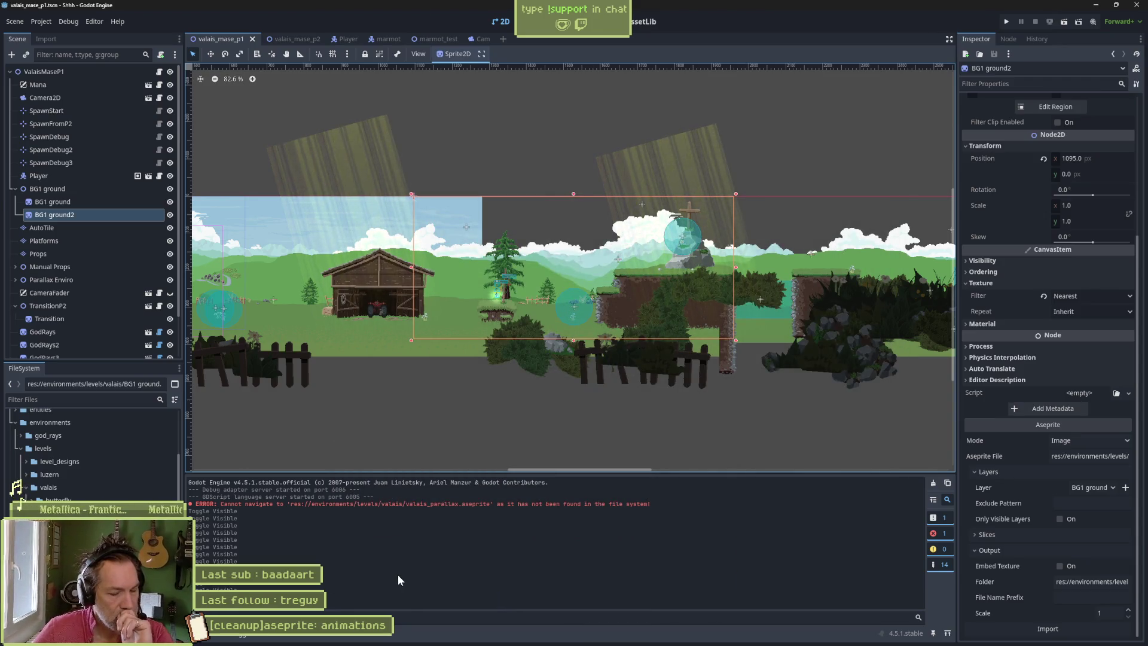
mouse_move(604, 643)
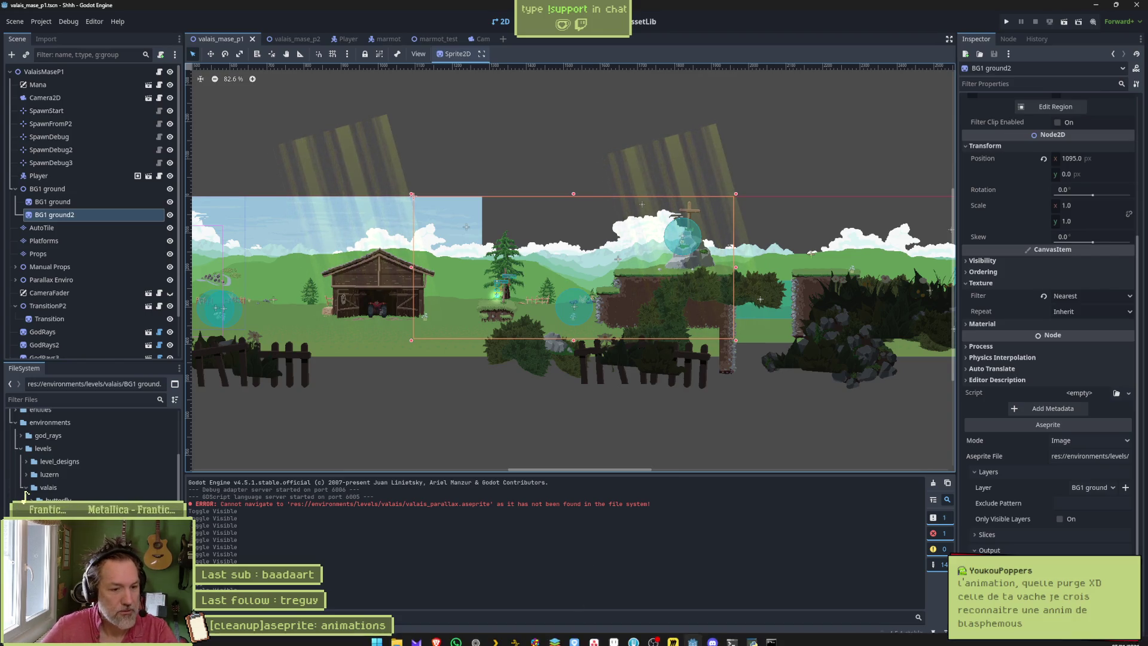
- Bring the Asana Shhh board forward and close the task details pane
click(595, 638)
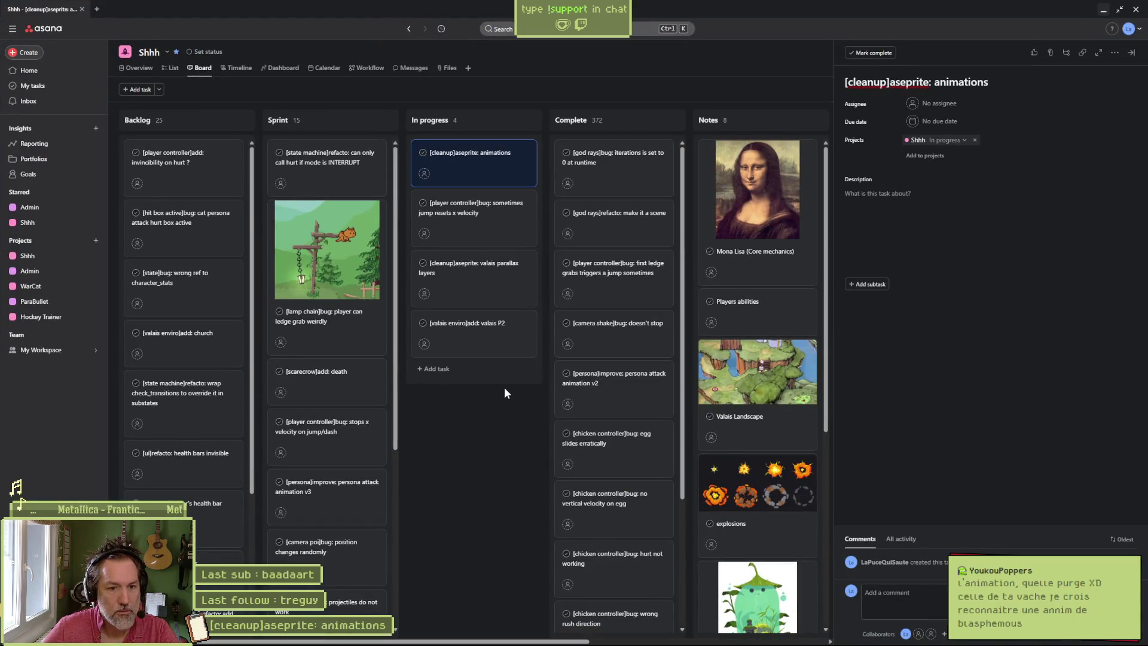
scroll(736, 401, down, 5)
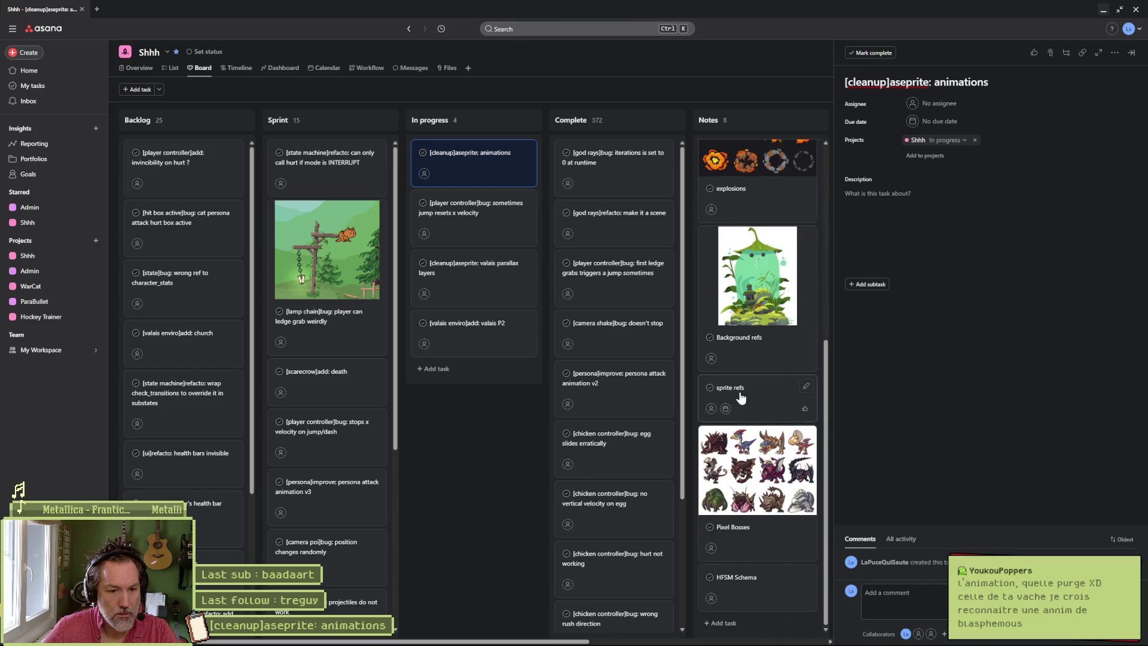
scroll(742, 397, up, 5)
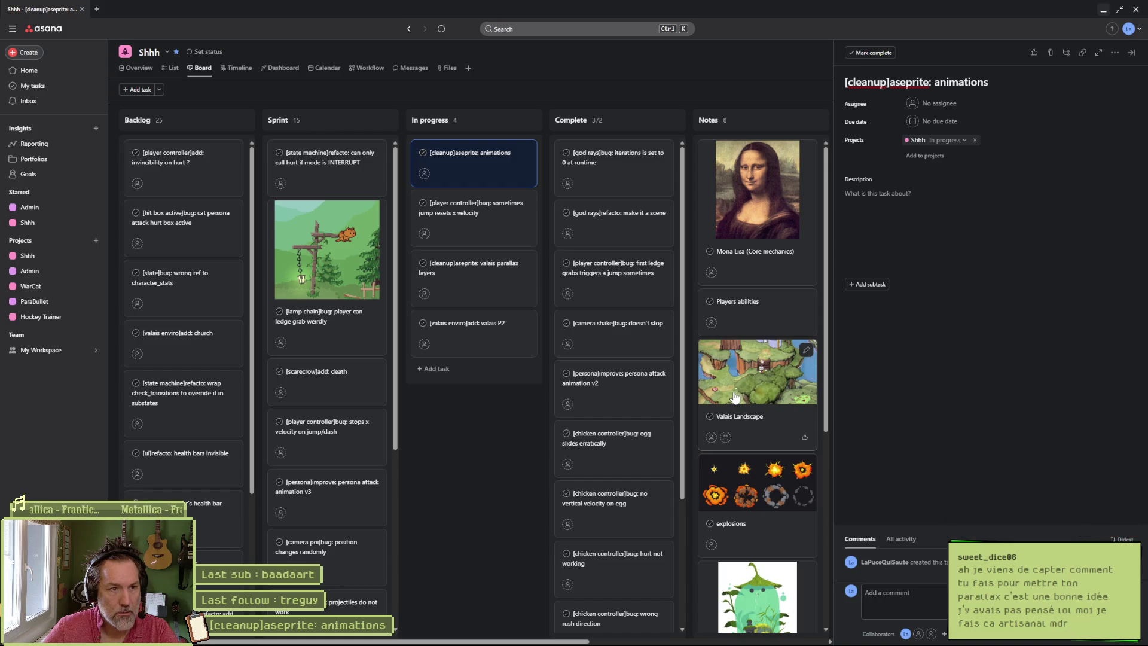
drag(551, 641, 629, 643)
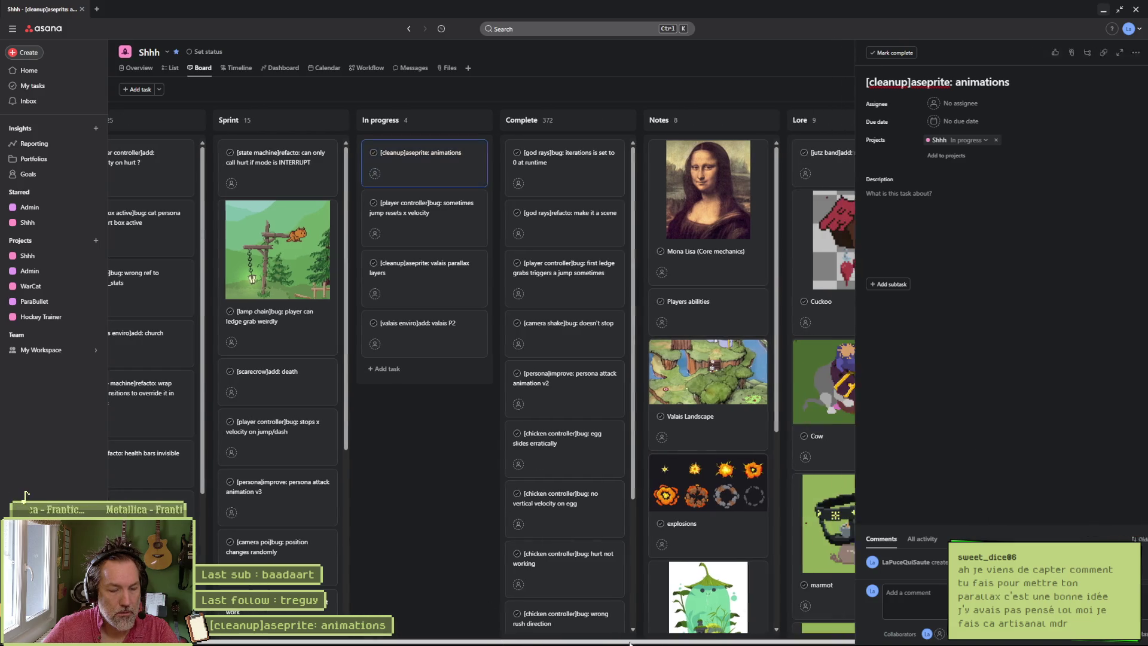
key(Escape)
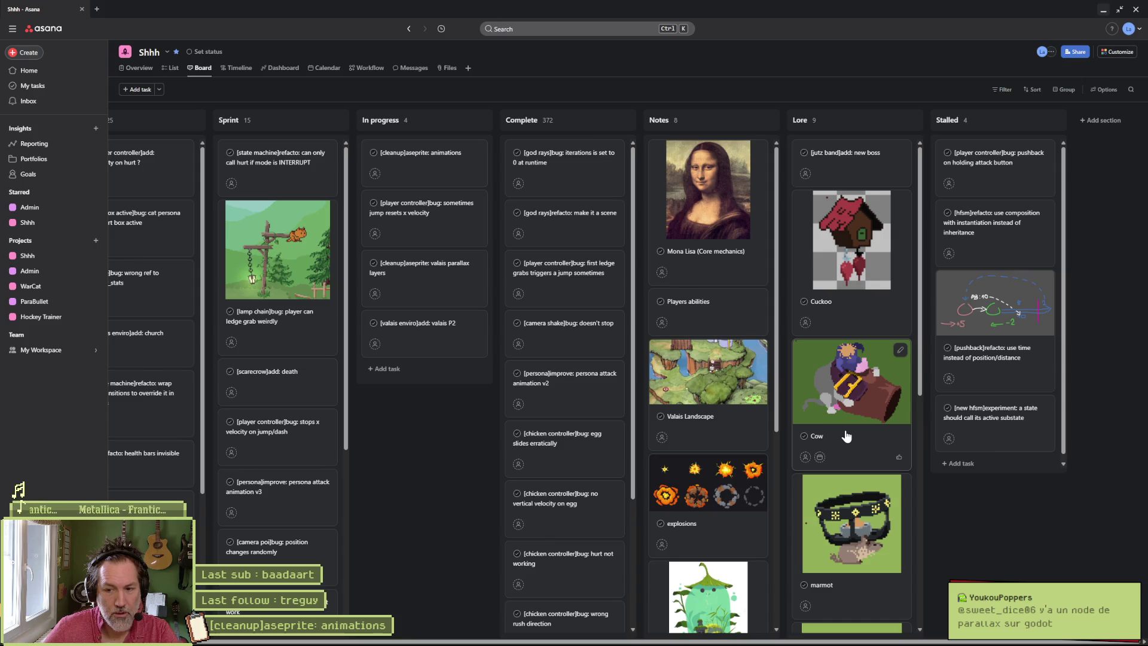
- Scroll the board back to show Backlog through Stalled, then minimize Asana
scroll(858, 394, down, 10)
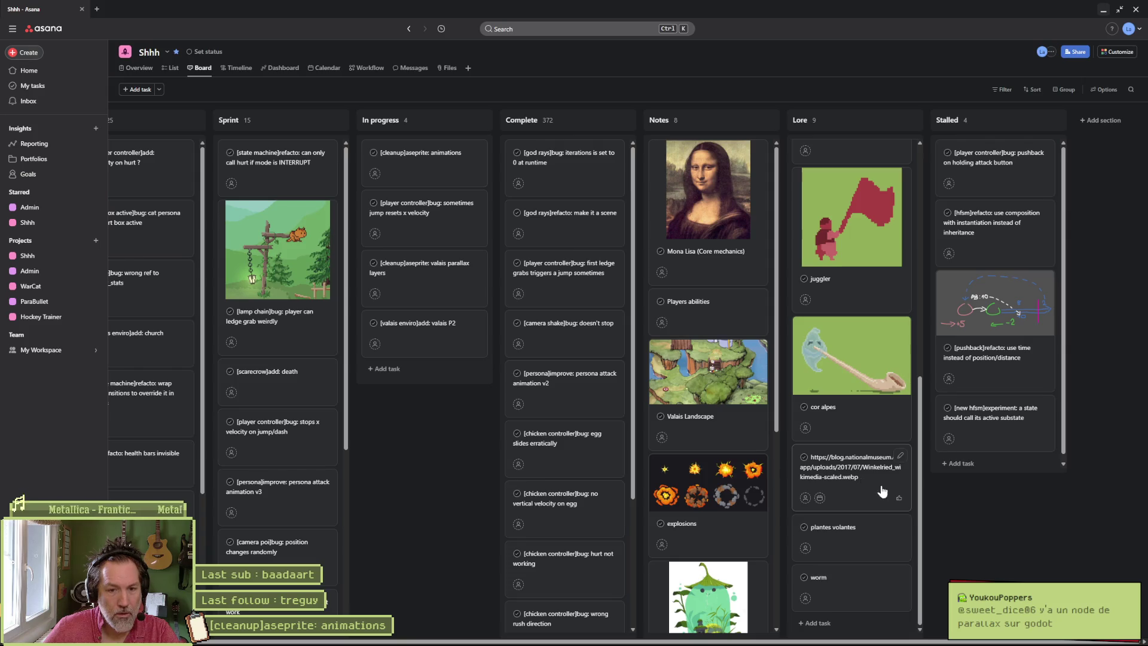
scroll(852, 464, up, 10)
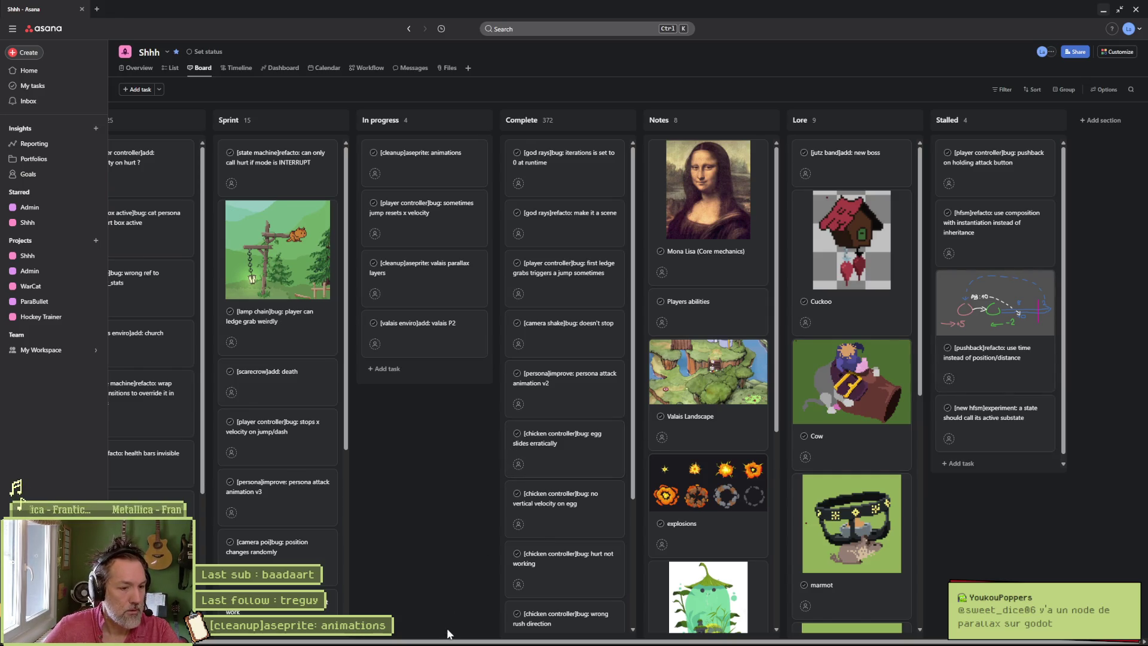
scroll(443, 642, left, 1)
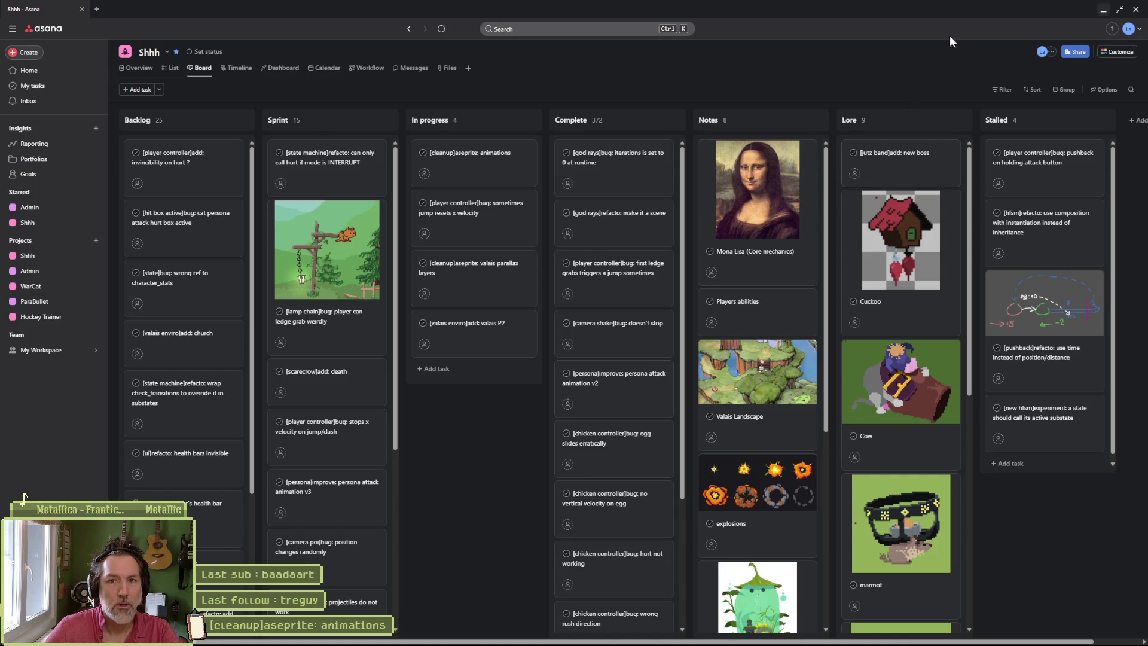
click(1104, 10)
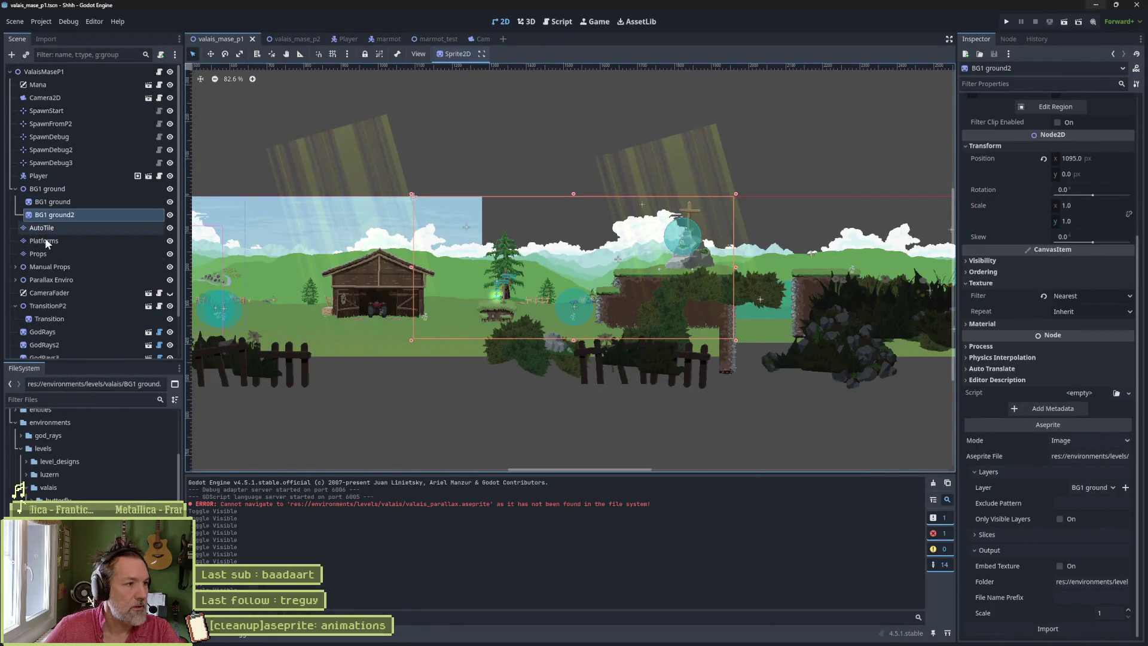
- Expand the Parallax Enviro node and select the Sky layer to view its parallax settings
scroll(54, 278, down, 2)
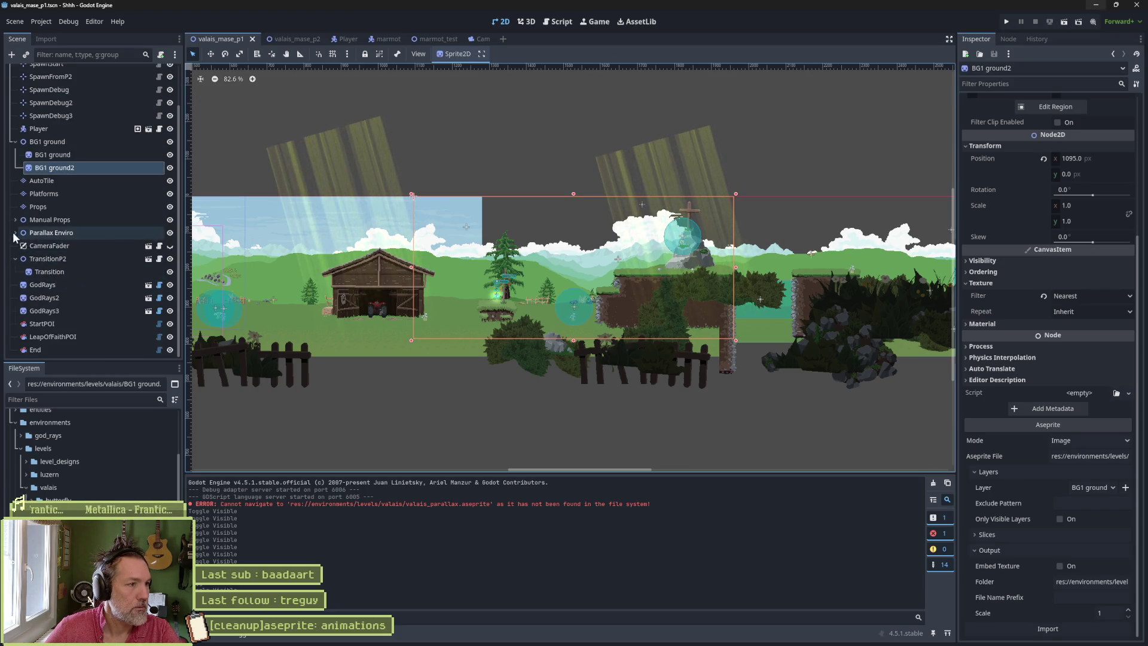
click(15, 233)
click(69, 261)
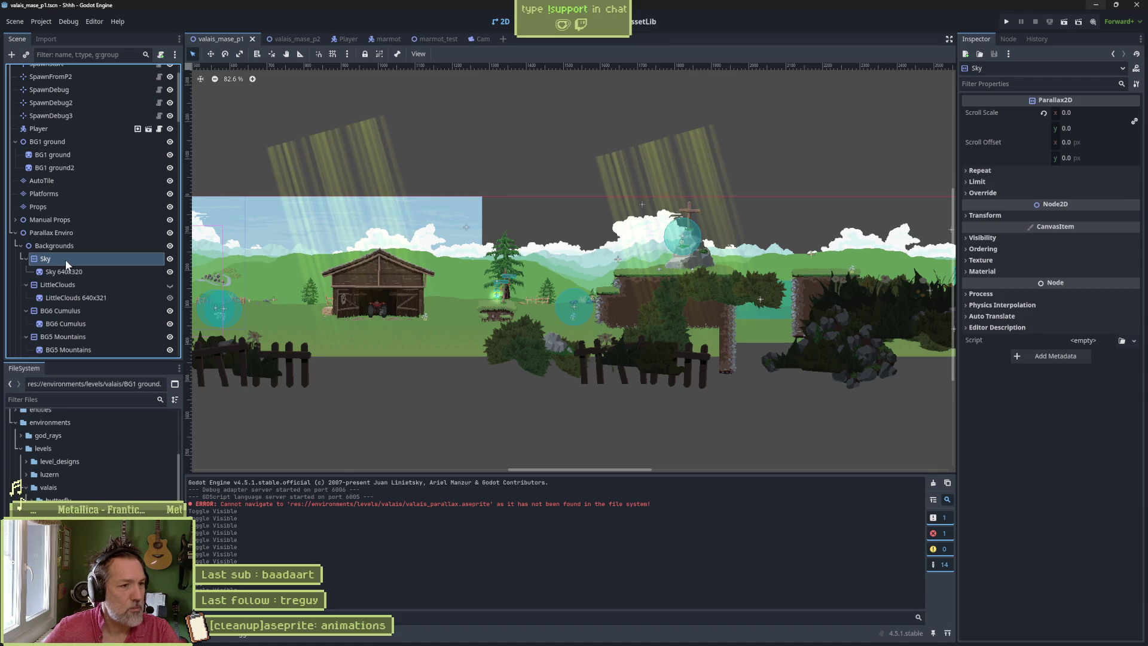
- Pan across the Valais level in the 2D viewport, then run the current scene
mouse_move(357, 287)
mouse_down()
mouse_move(770, 290)
mouse_move(412, 293)
mouse_move(692, 292)
mouse_move(529, 306)
mouse_up()
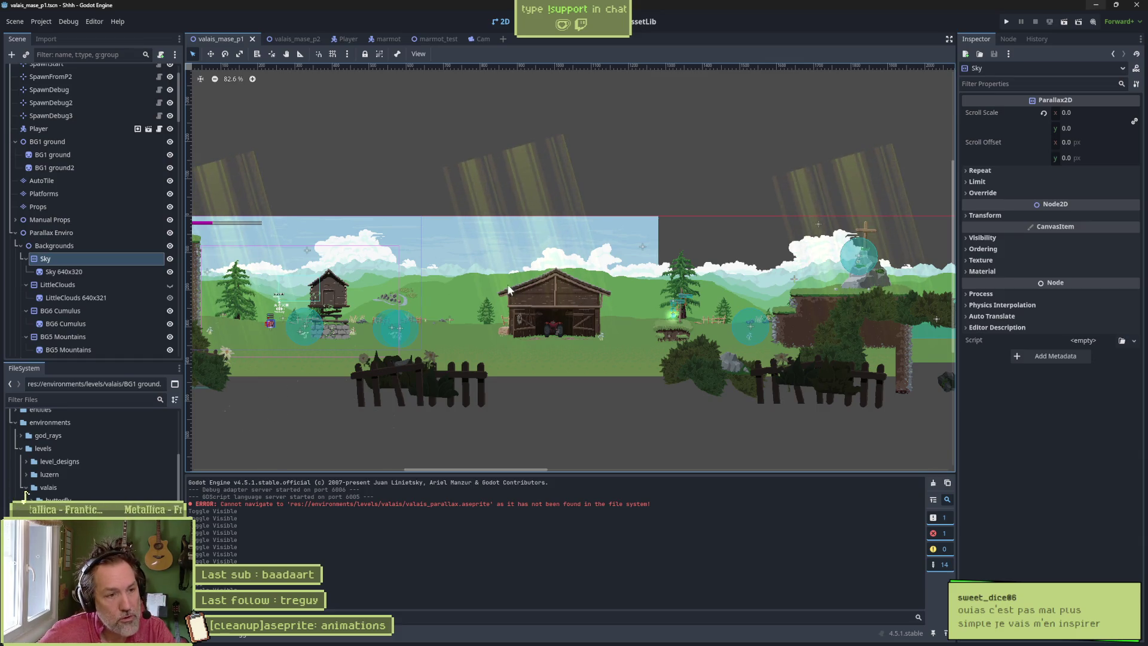
scroll(538, 299, right, 5)
mouse_move(552, 302)
mouse_down()
mouse_move(590, 305)
mouse_move(501, 292)
mouse_move(554, 268)
mouse_up()
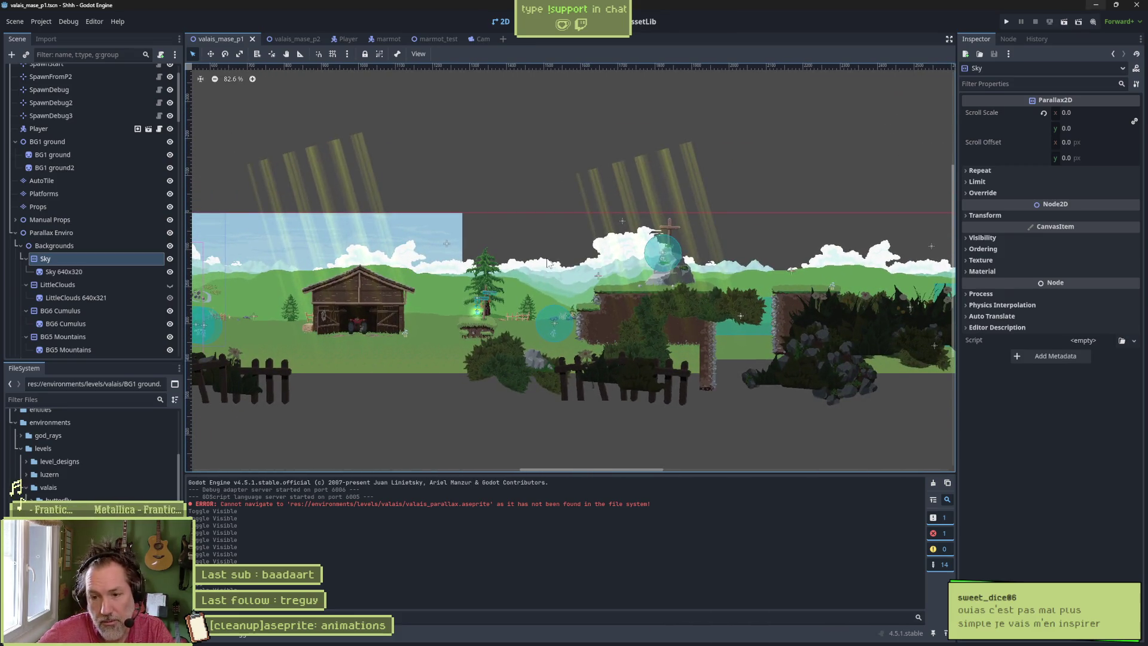
drag(492, 315, 400, 293)
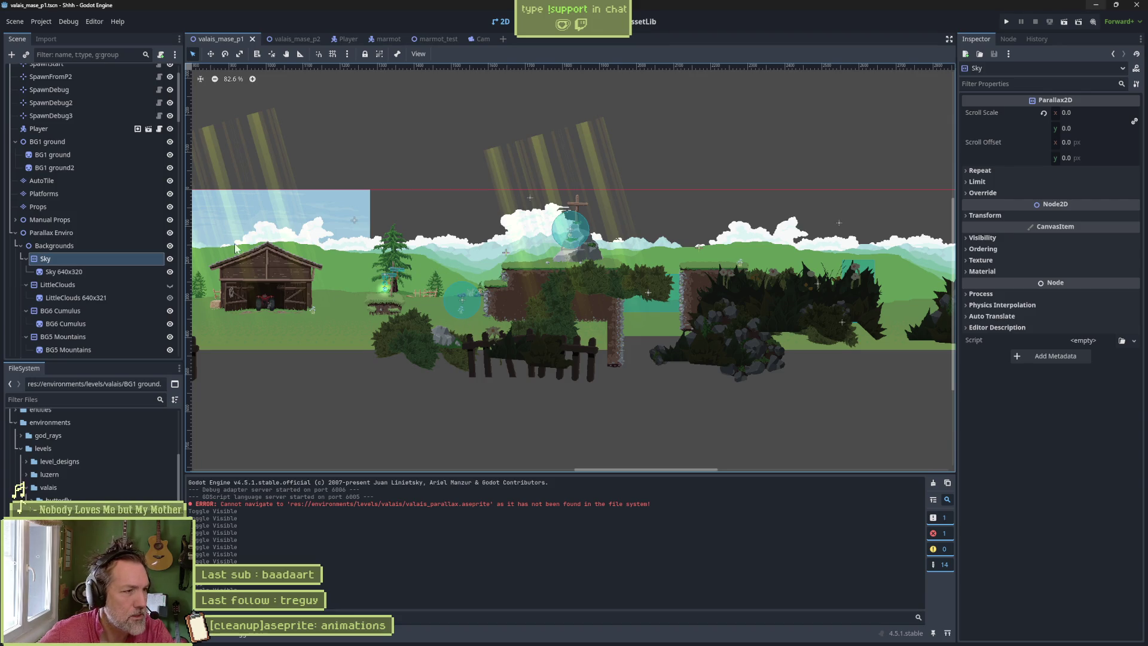
click(1003, 21)
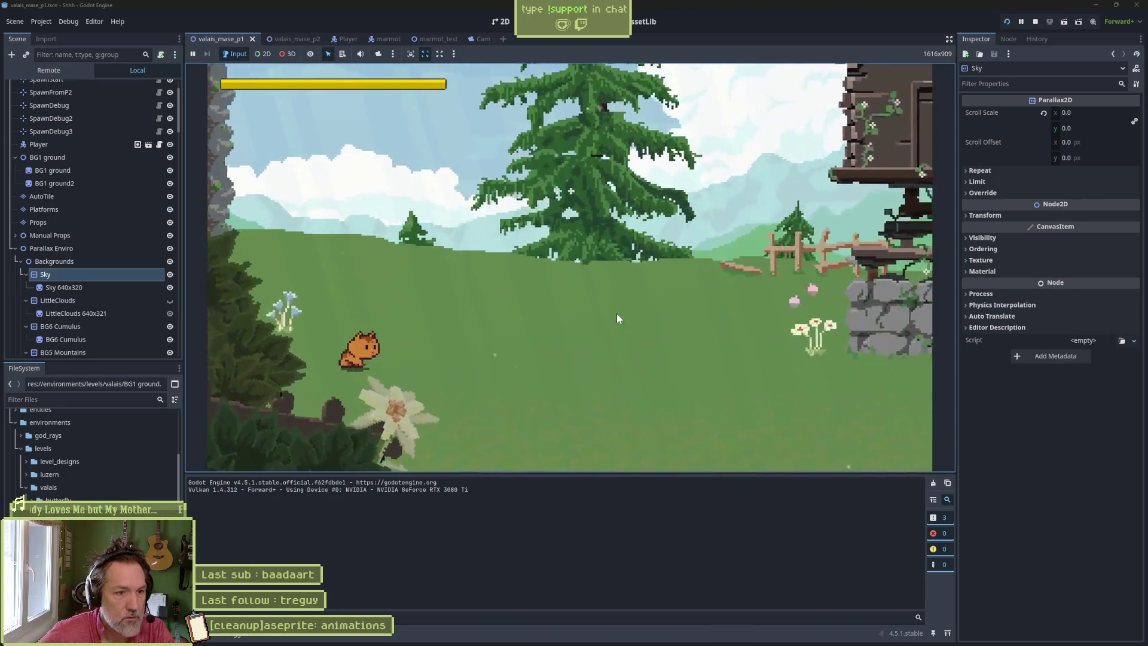
- Run the cat right past the hut to the barn, back left, then stop with F8
key(Right)
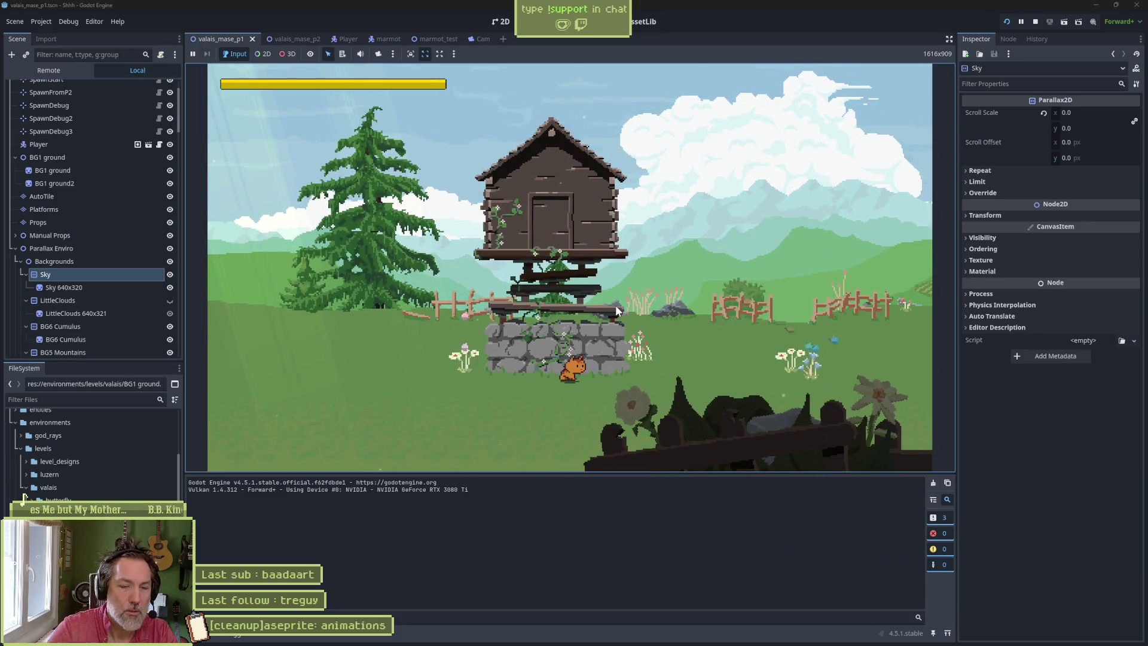
key(Right)
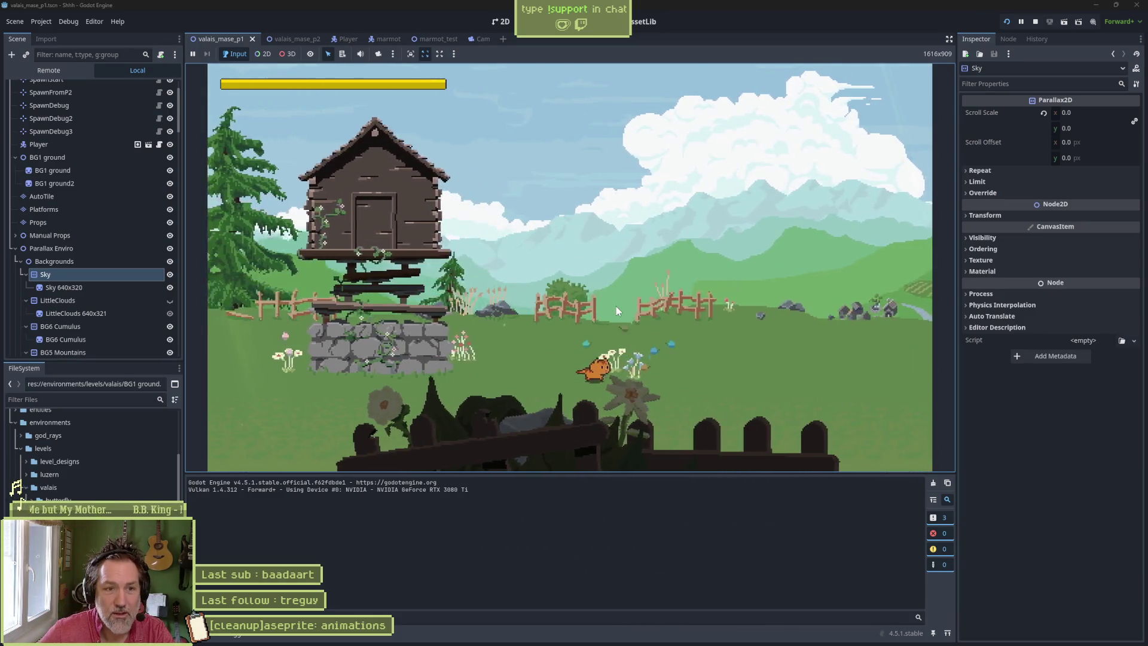
key(Right)
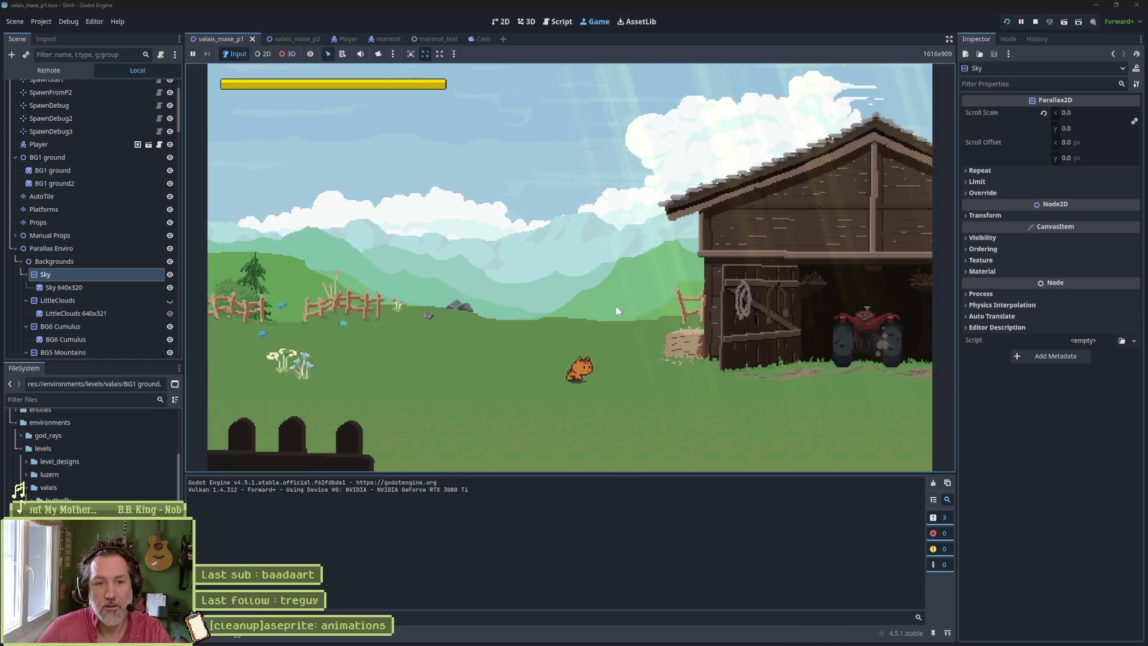
key(Left)
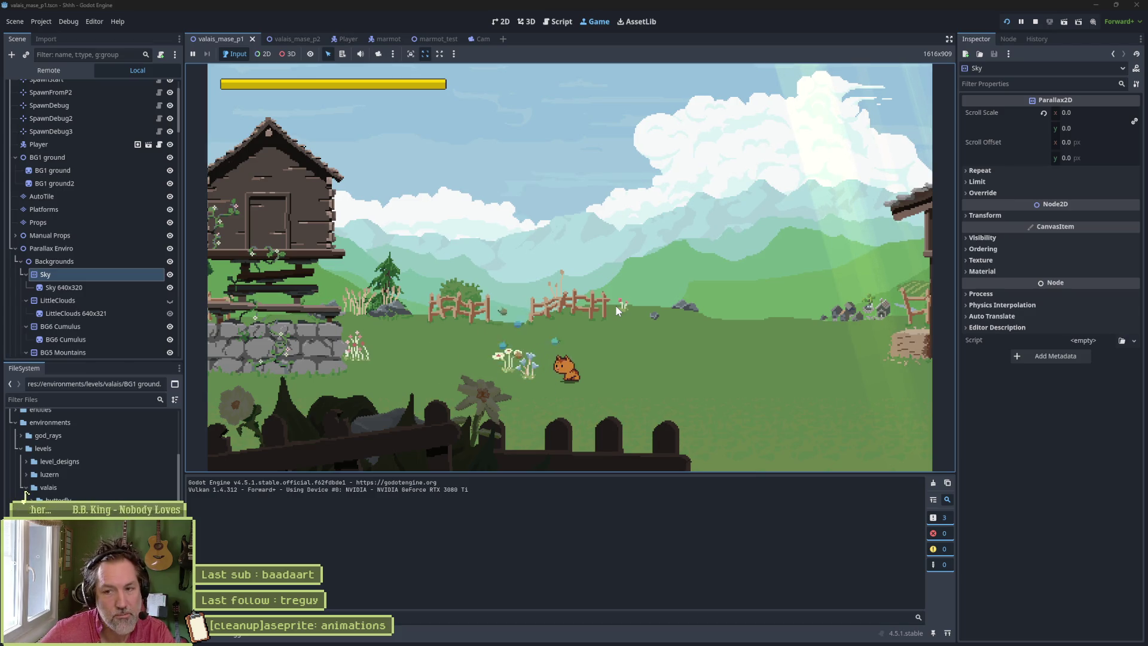
key(F8)
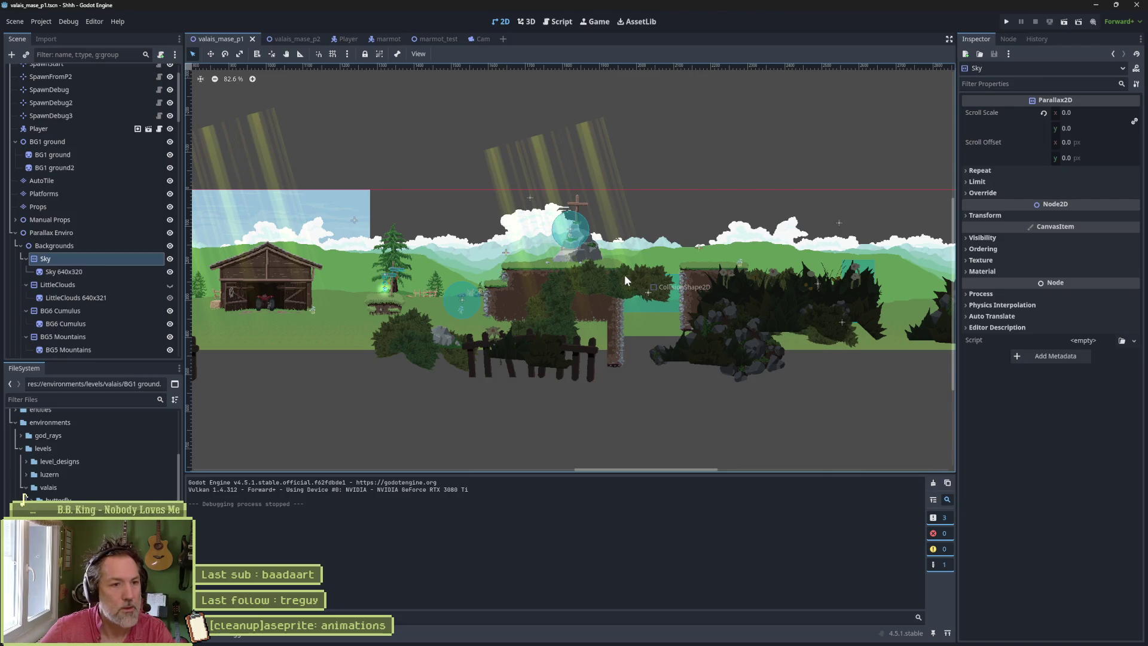